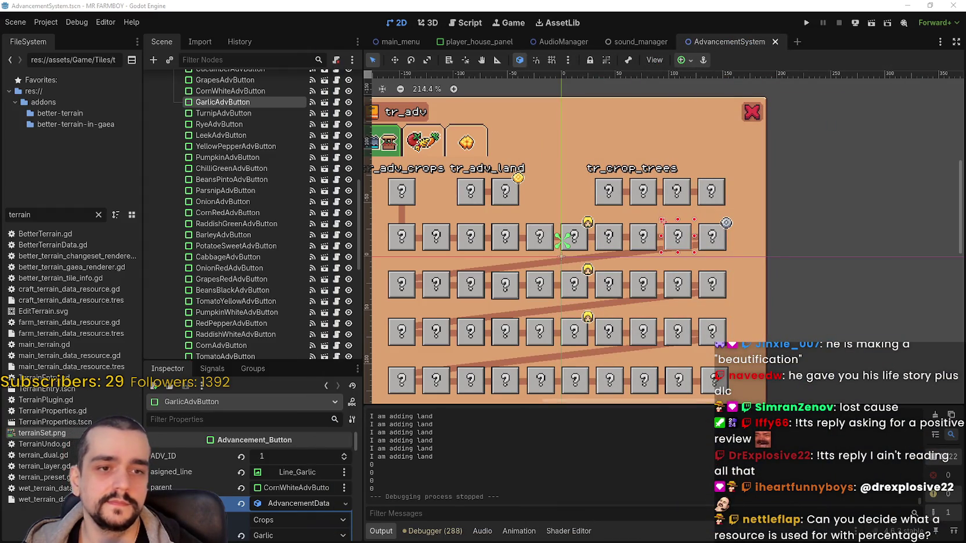
Close Aseprite's Barn tileset.png with Don't Save, leaving Godot's AdvancementSystem scene in front.
scroll(448, 326, "down", 2)
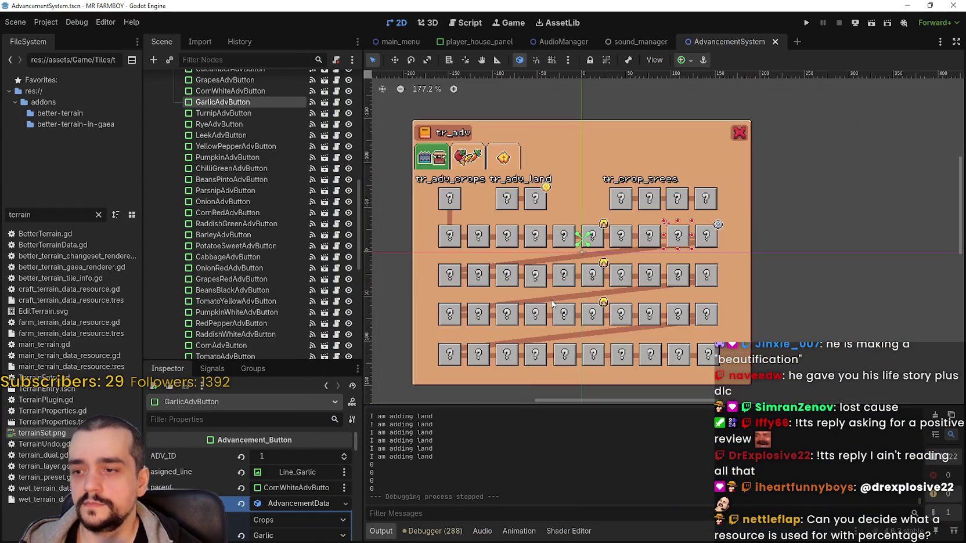
scroll(556, 300, "up", 3)
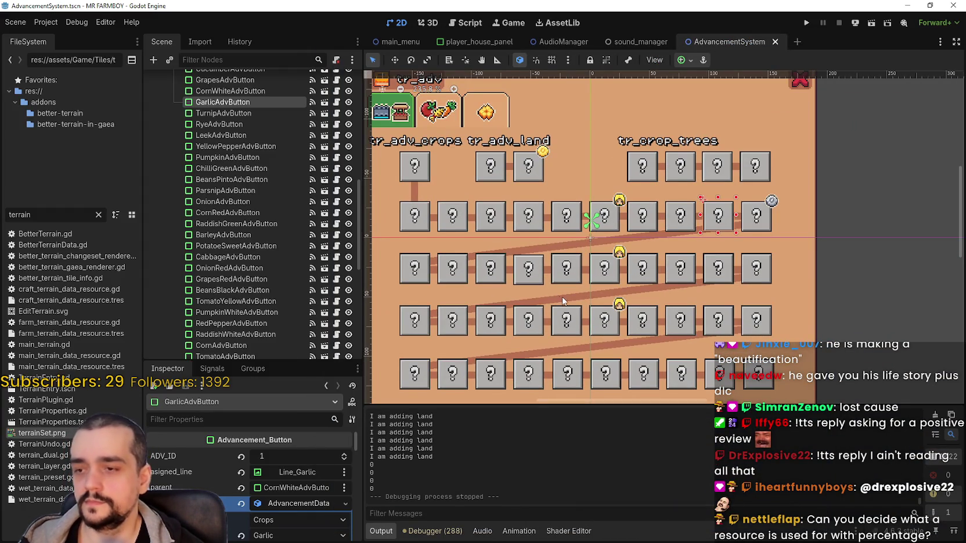
scroll(566, 297, "up", 1)
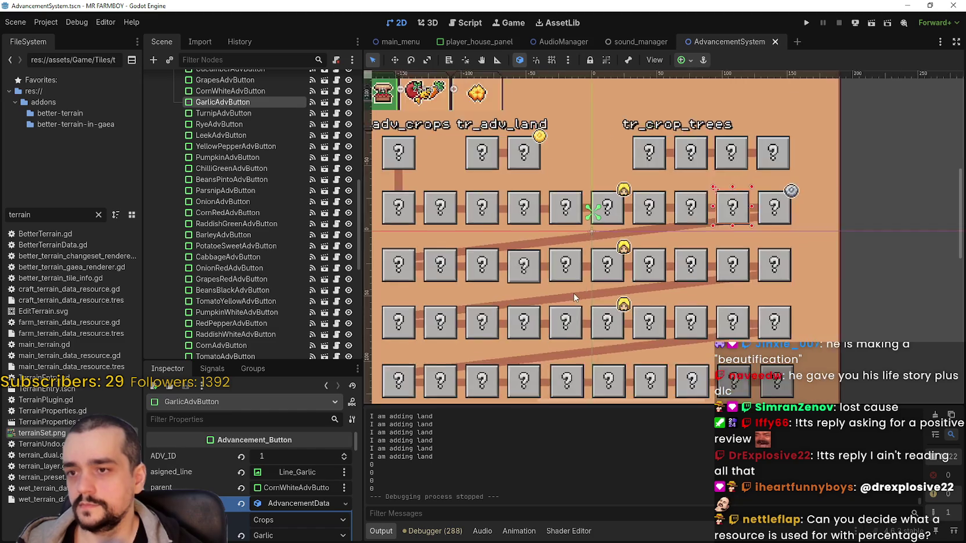
scroll(573, 293, "down", 4)
scroll(296, 324, "down", 10)
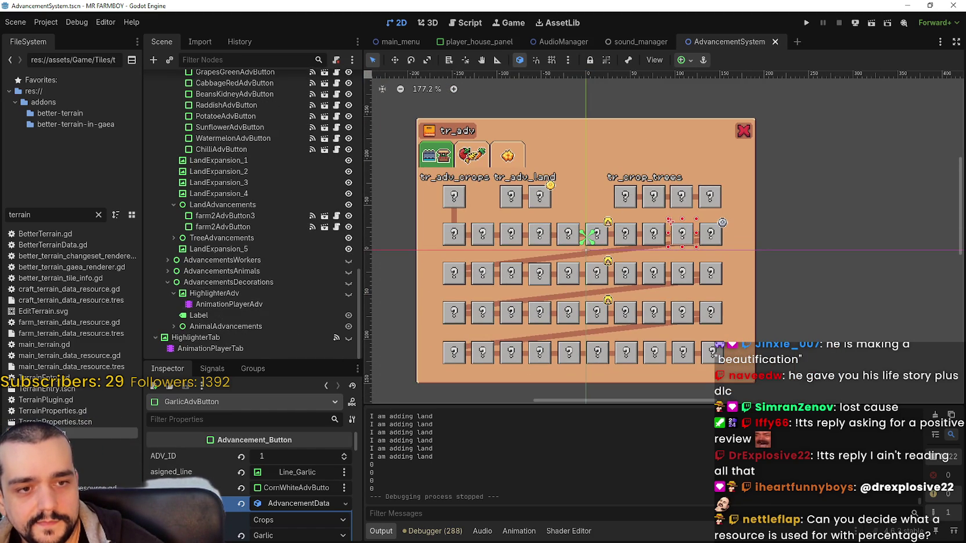
scroll(586, 307, "up", 2)
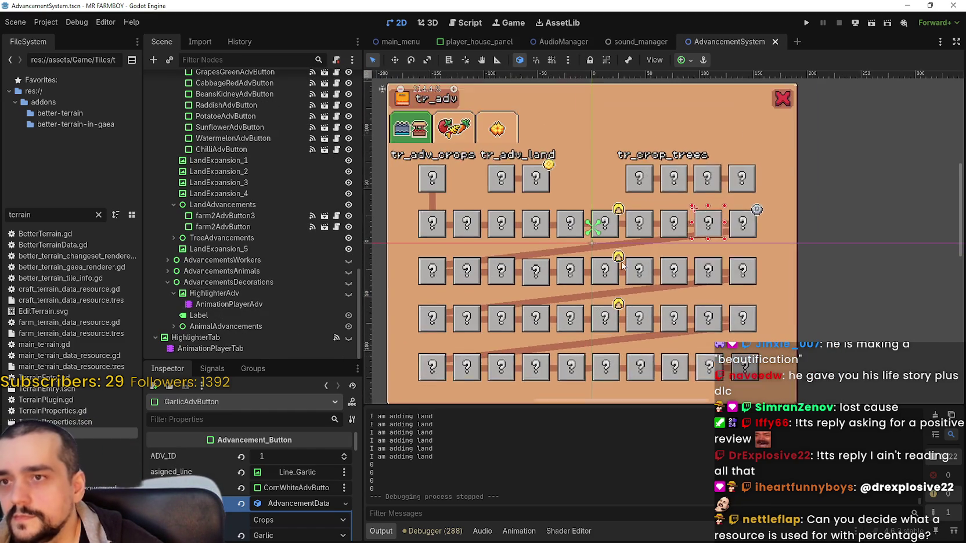
scroll(621, 265, "up", 1)
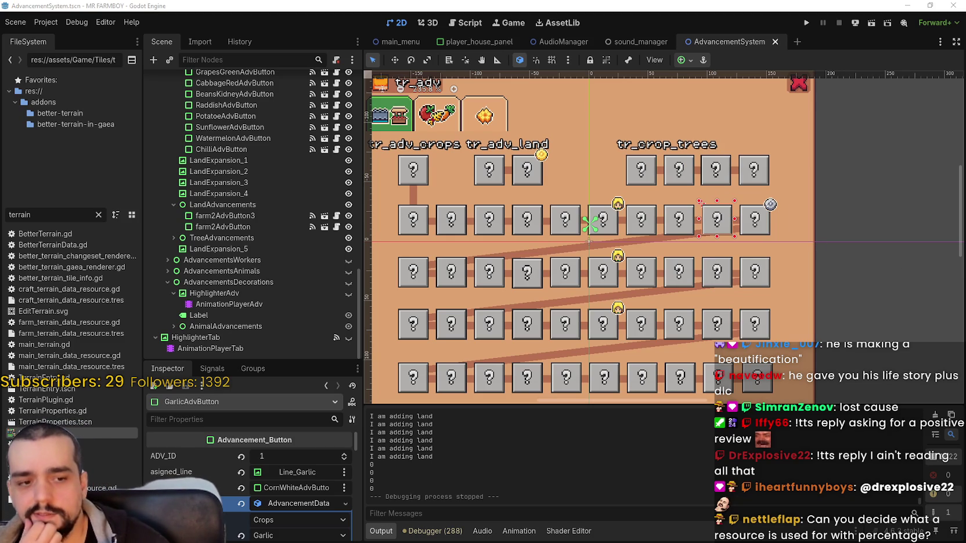
key("alt+Tab")
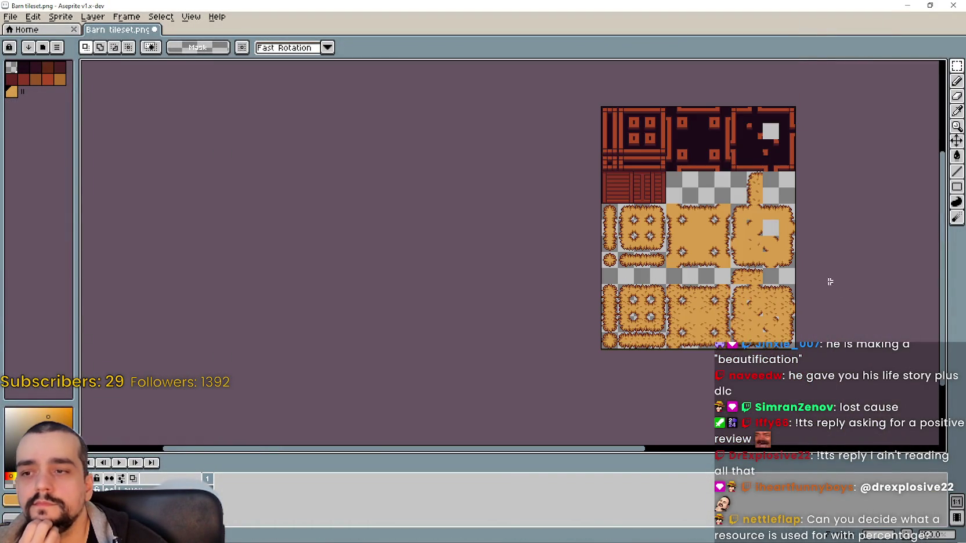
key("minus")
key("minus")
key("minus")
left_click(953, 5)
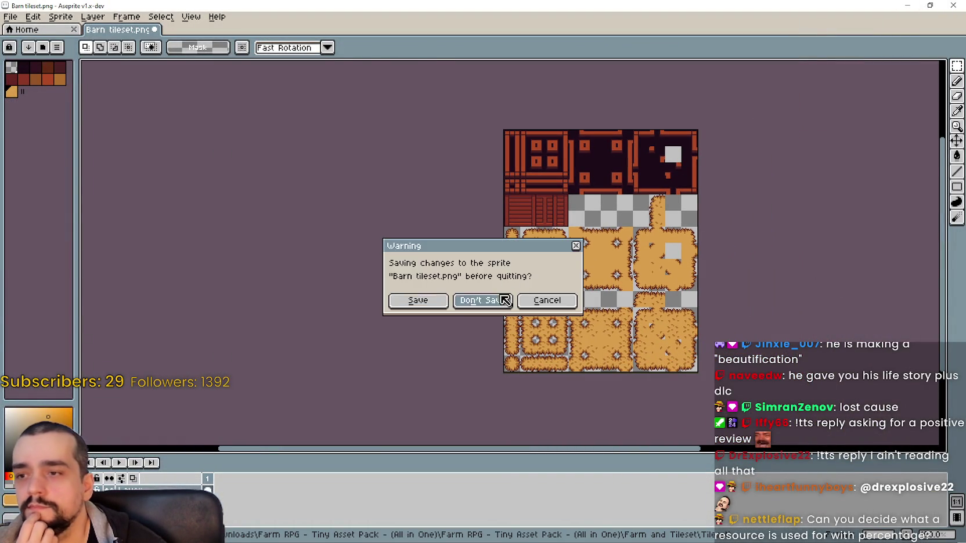
left_click(481, 301)
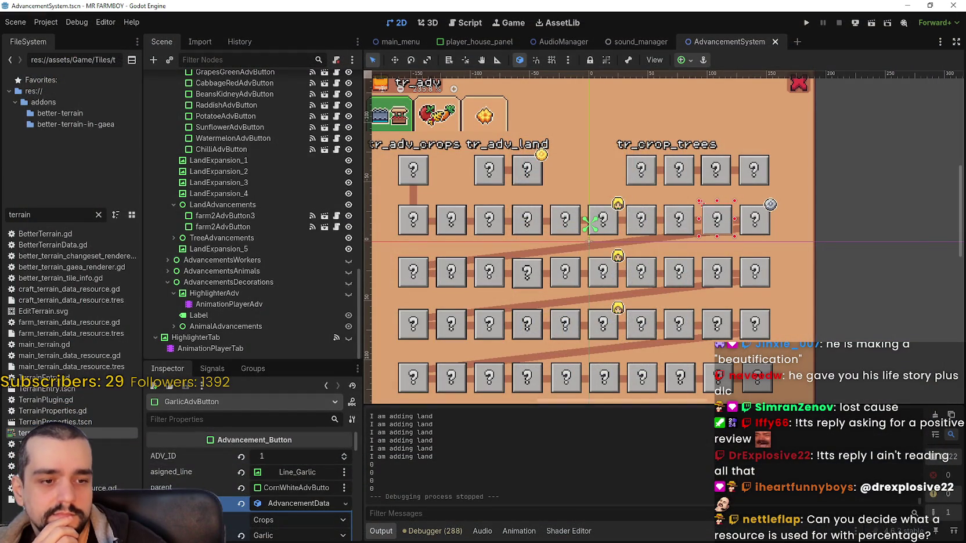
key("alt+Tab")
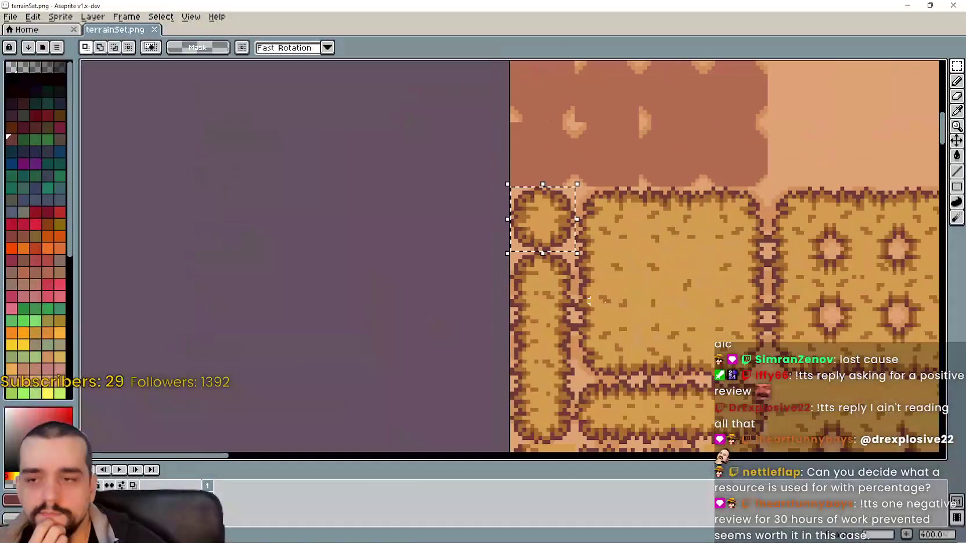
key("minus")
key("minus")
key("minus")
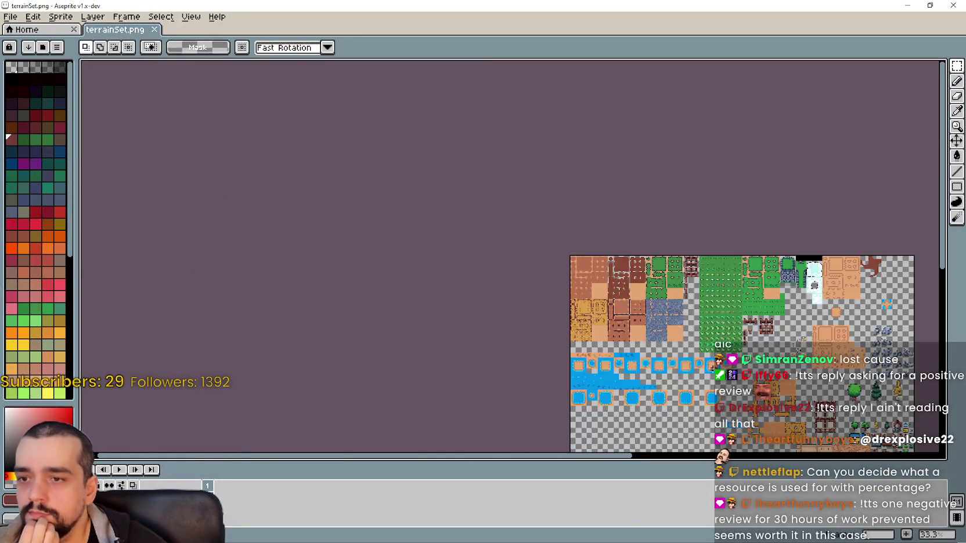
scroll(524, 341, "up", 1)
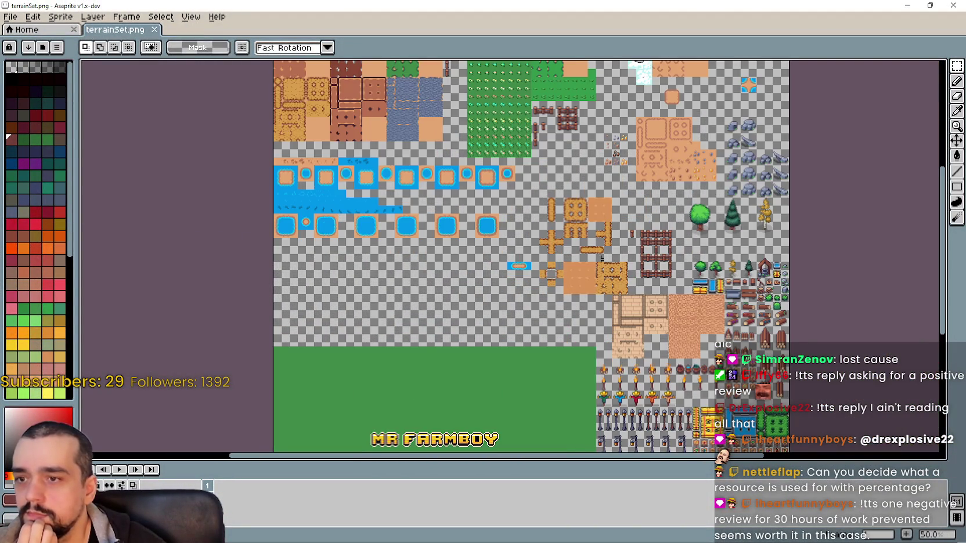
scroll(497, 262, "up", 2)
Clear the node selection and save the AdvancementSystem scene with Ctrl+S.
key("alt+Tab")
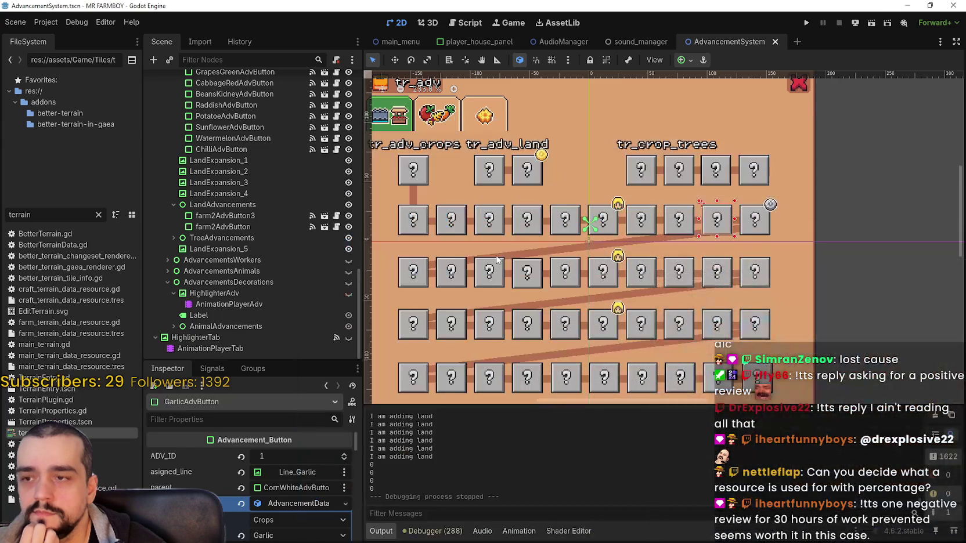
scroll(522, 257, "down", 2)
left_click(837, 237)
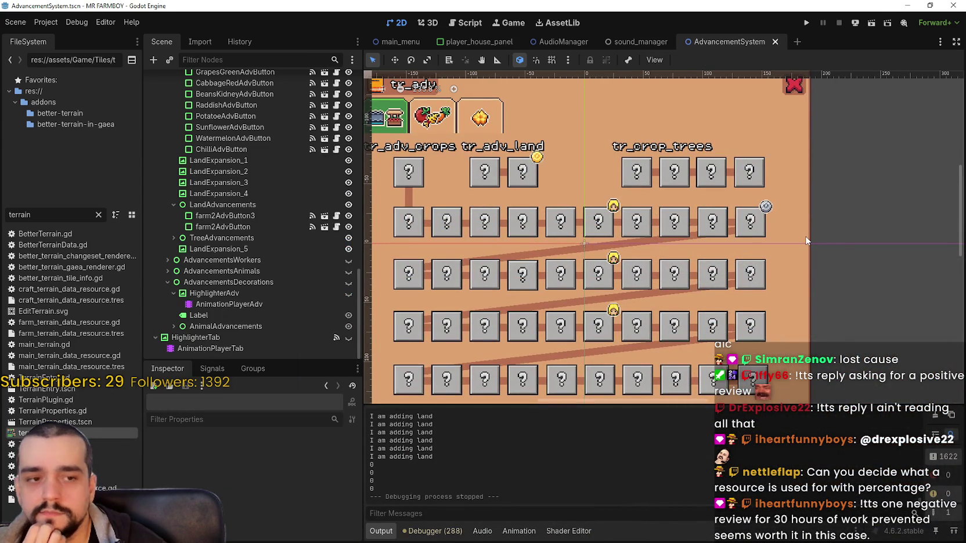
scroll(805, 241, "up", 1)
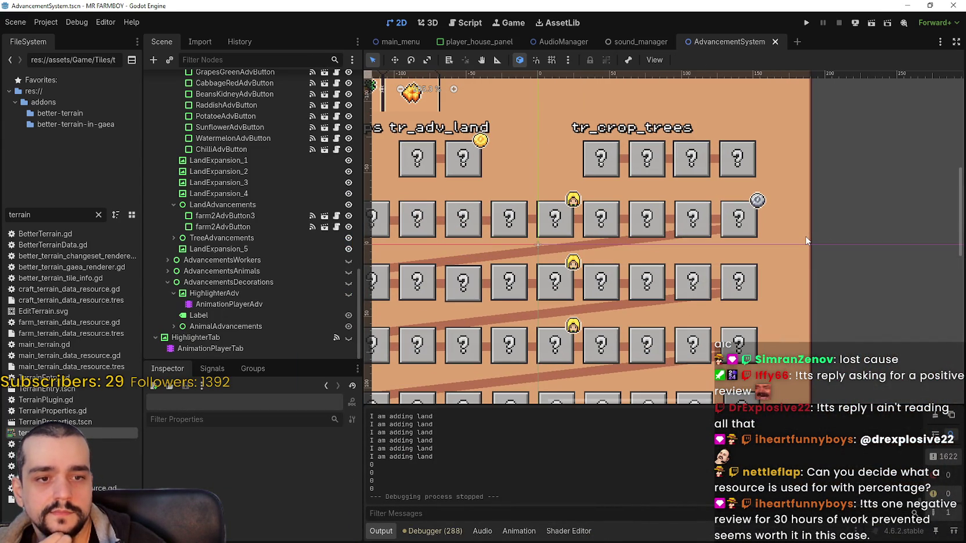
scroll(805, 240, "up", 1)
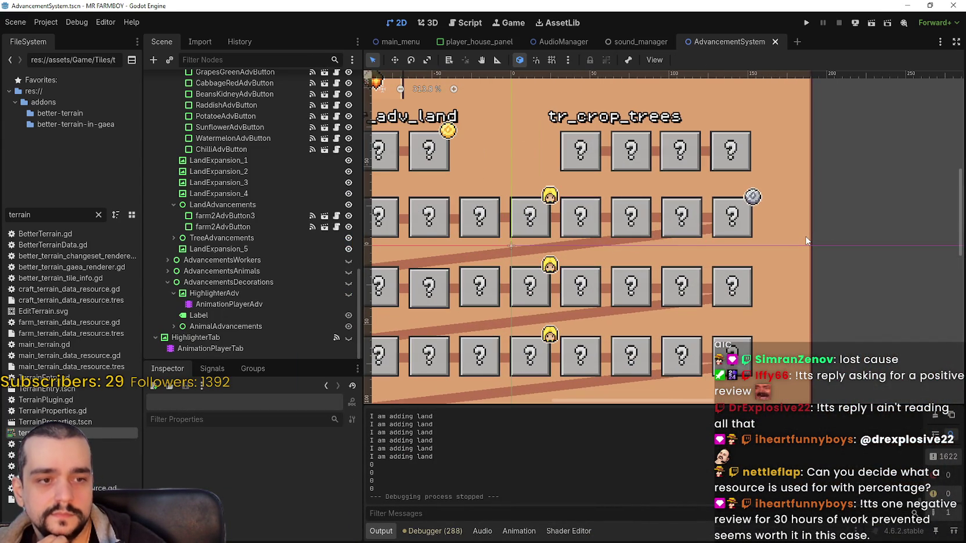
scroll(806, 240, "down", 3)
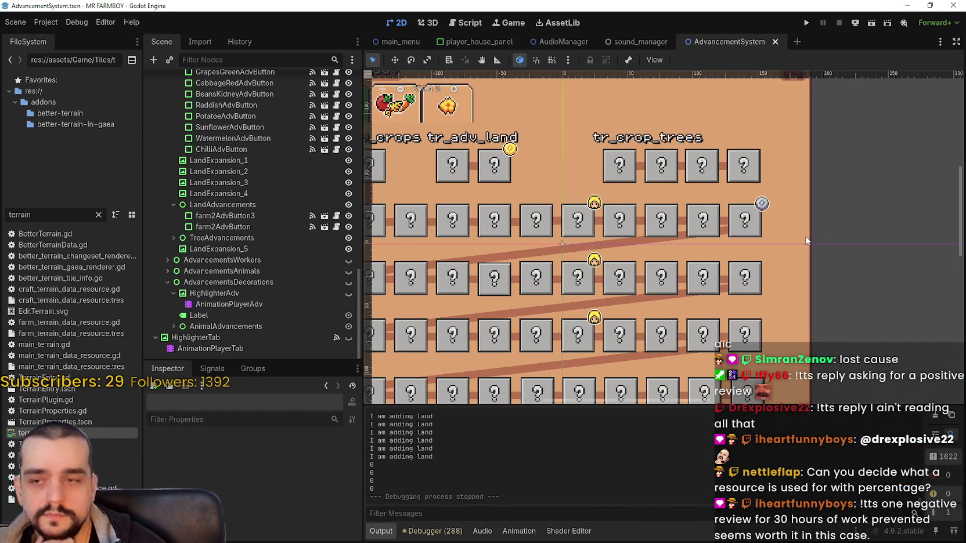
key("ctrl+s")
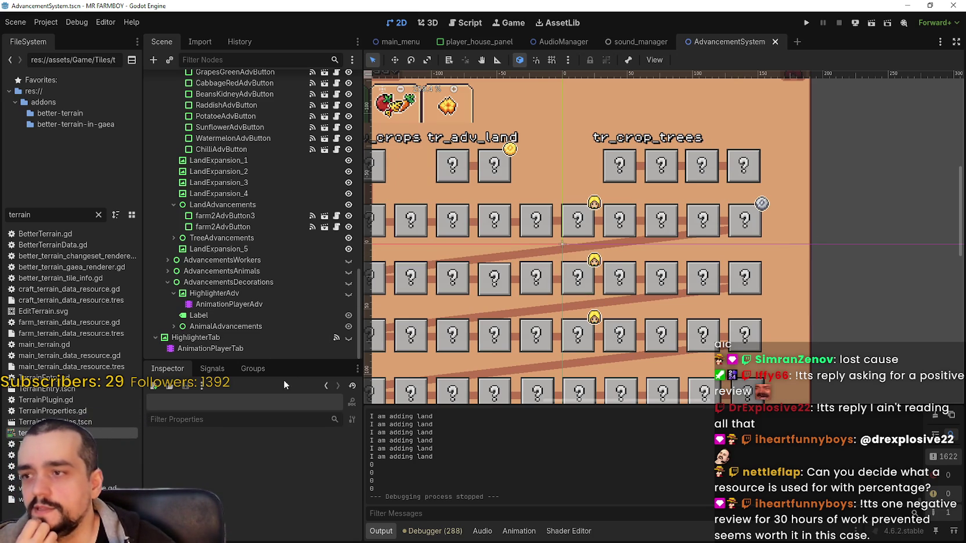
Lower the Scene/Inspector splitter so the node tree gets more height.
left_click_drag(299, 361, 306, 422)
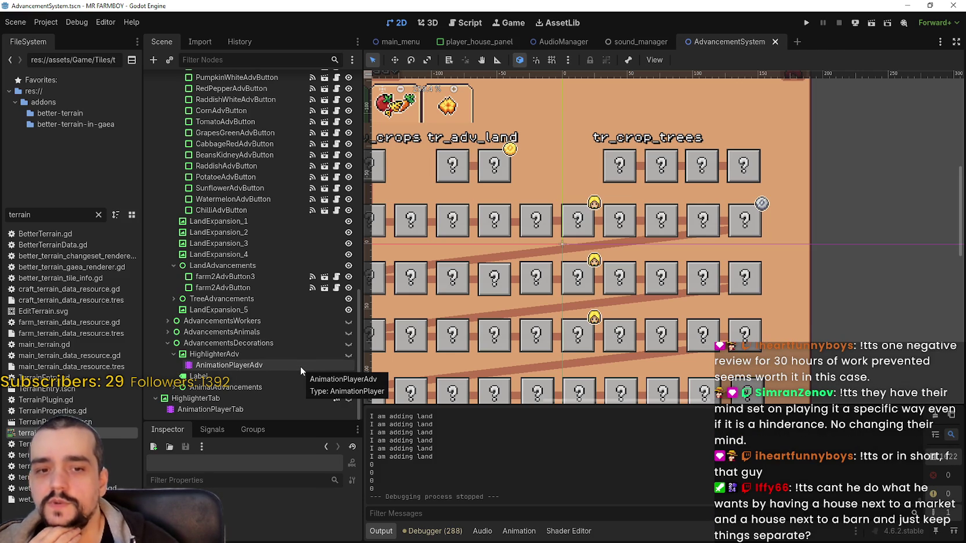
scroll(622, 296, "down", 3)
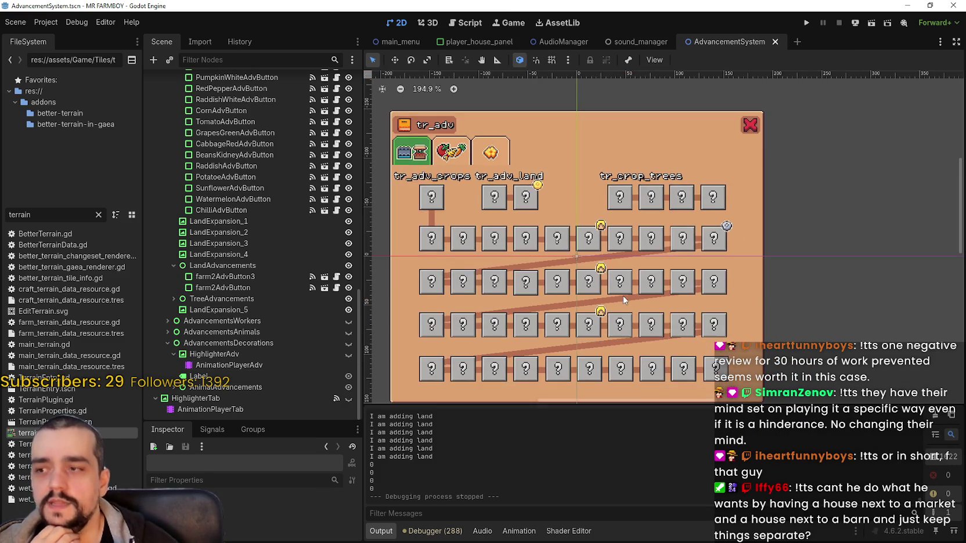
scroll(601, 322, "up", 2)
scroll(601, 322, "up", 1)
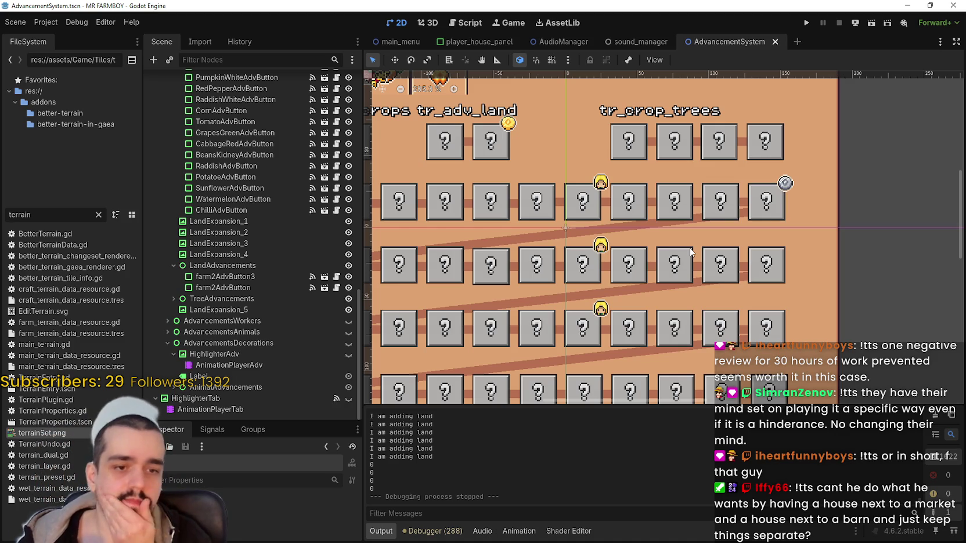
scroll(555, 280, "down", 1)
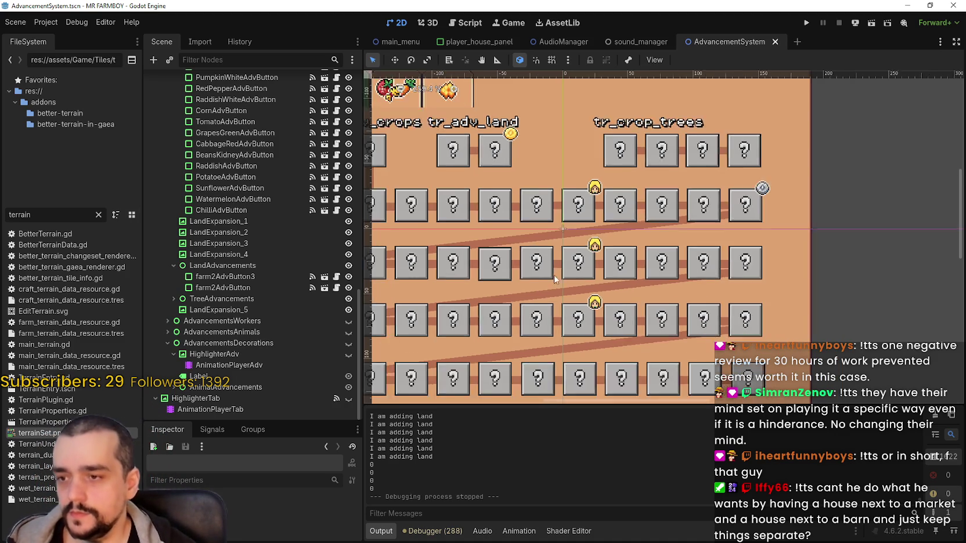
scroll(554, 279, "down", 3)
scroll(574, 294, "up", 3)
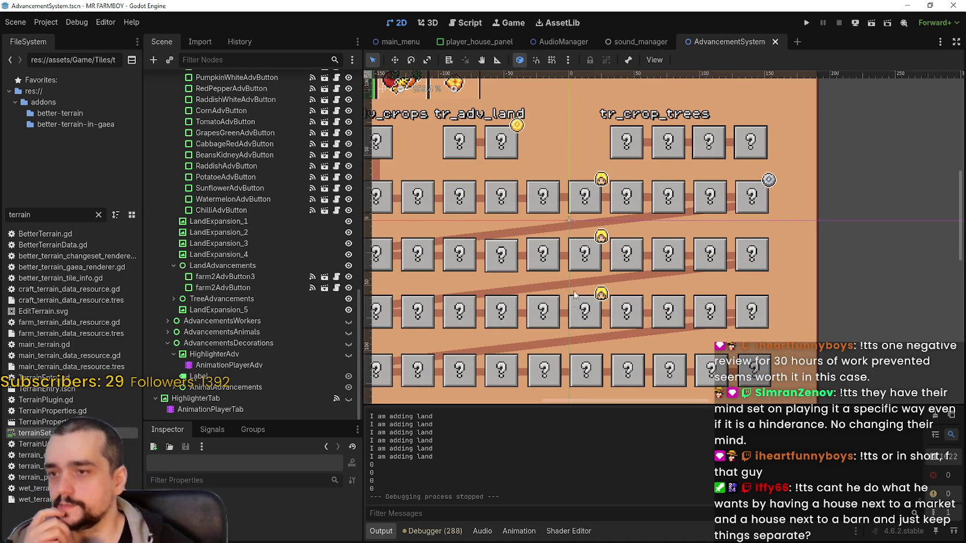
scroll(573, 294, "down", 3)
scroll(628, 261, "up", 4)
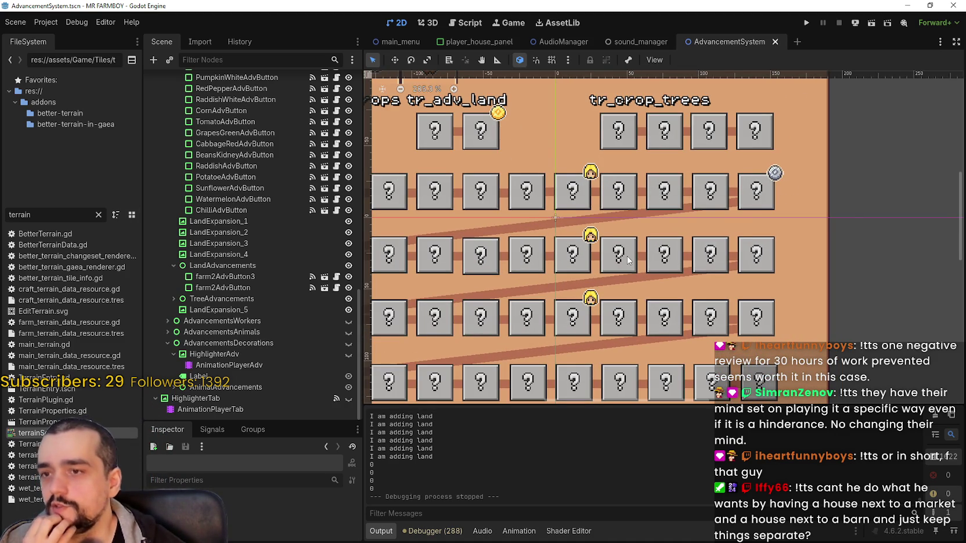
left_click(627, 261)
scroll(638, 264, "up", 2)
scroll(709, 274, "up", 1)
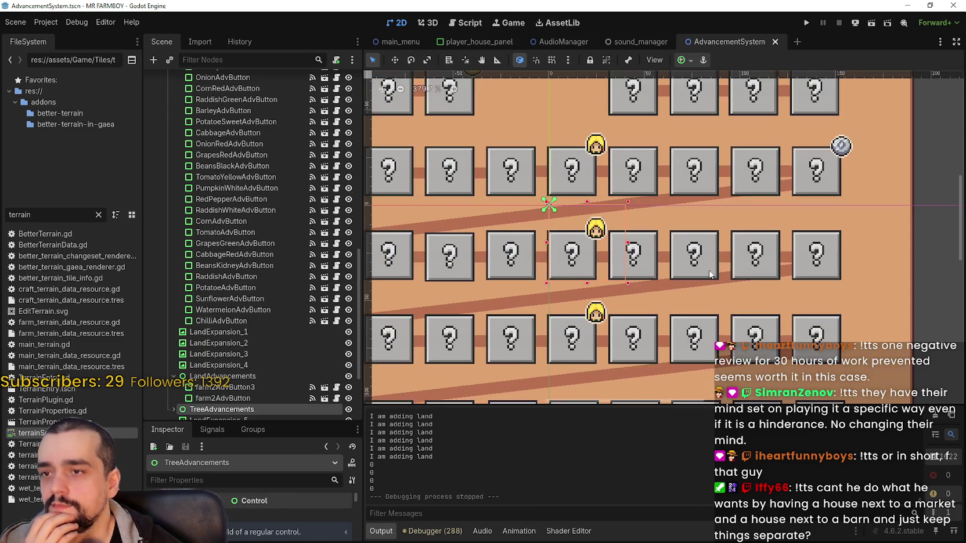
scroll(709, 274, "down", 1)
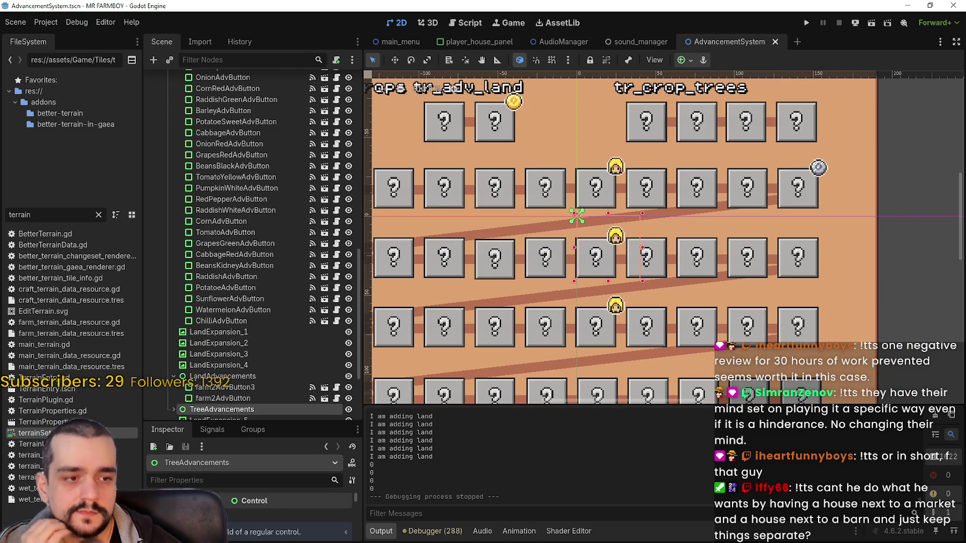
scroll(593, 380, "down", 1)
left_click(593, 383)
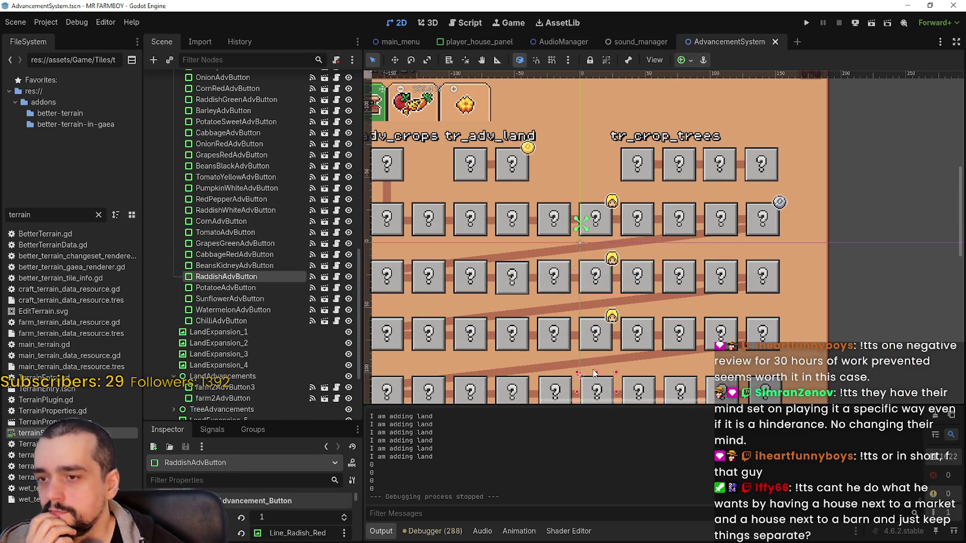
scroll(591, 367, "down", 2)
left_click(562, 342)
scroll(517, 325, "up", 3)
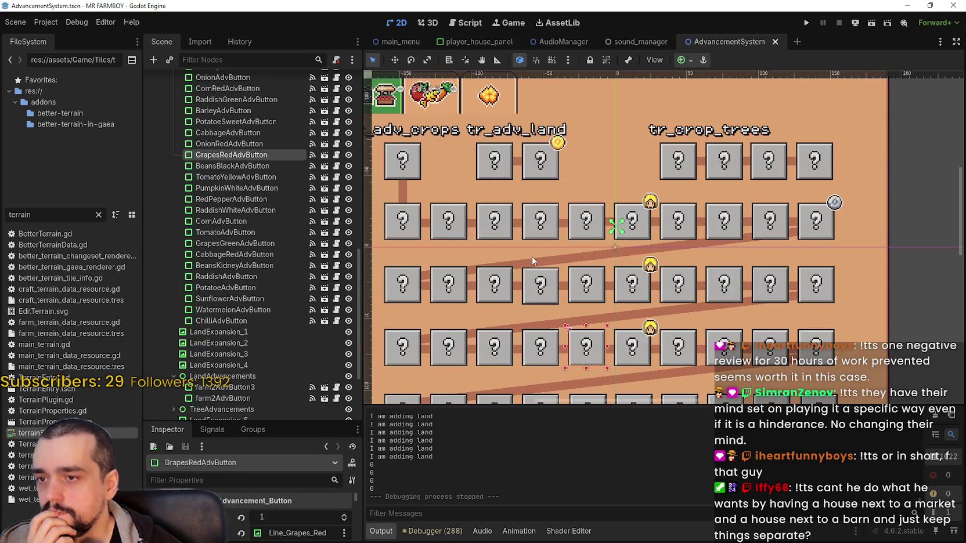
left_click(539, 281)
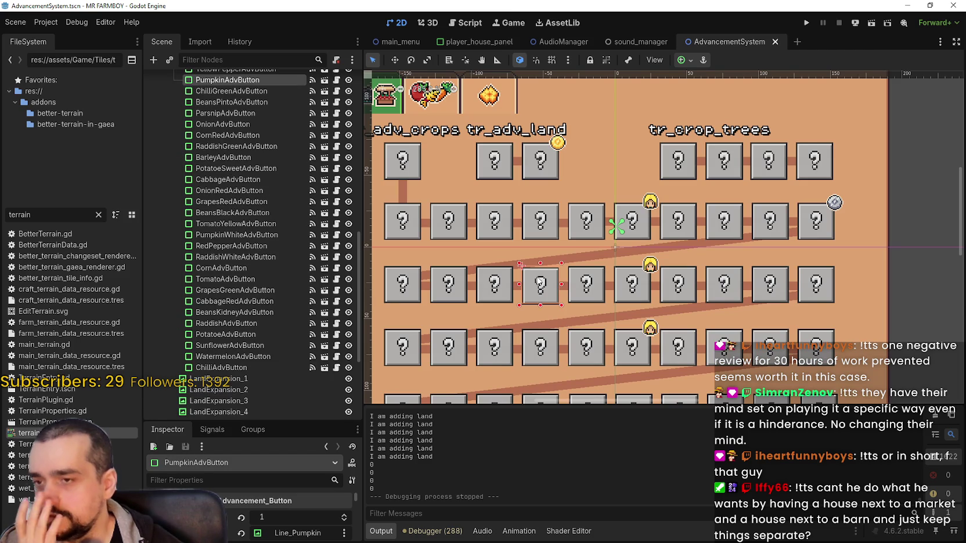
scroll(539, 282, "down", 2)
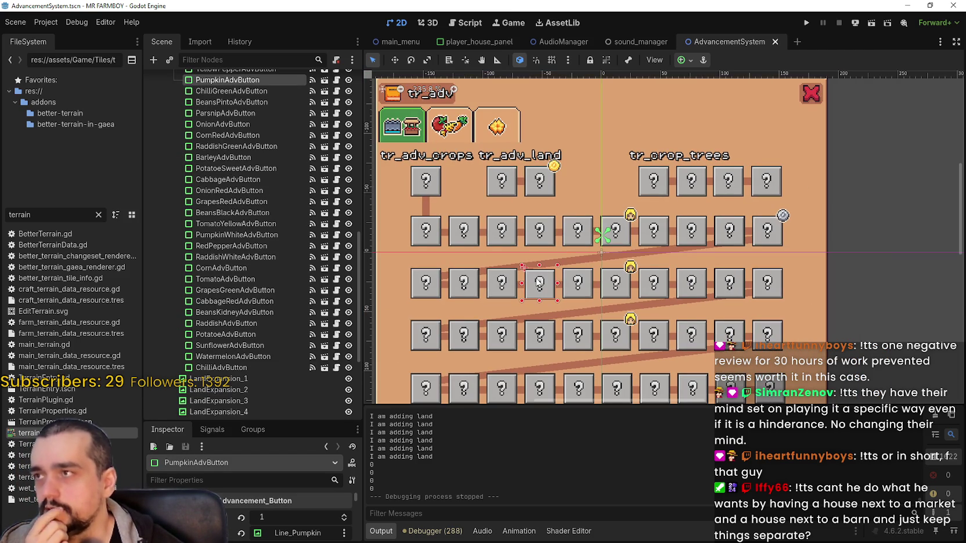
scroll(540, 281, "down", 1)
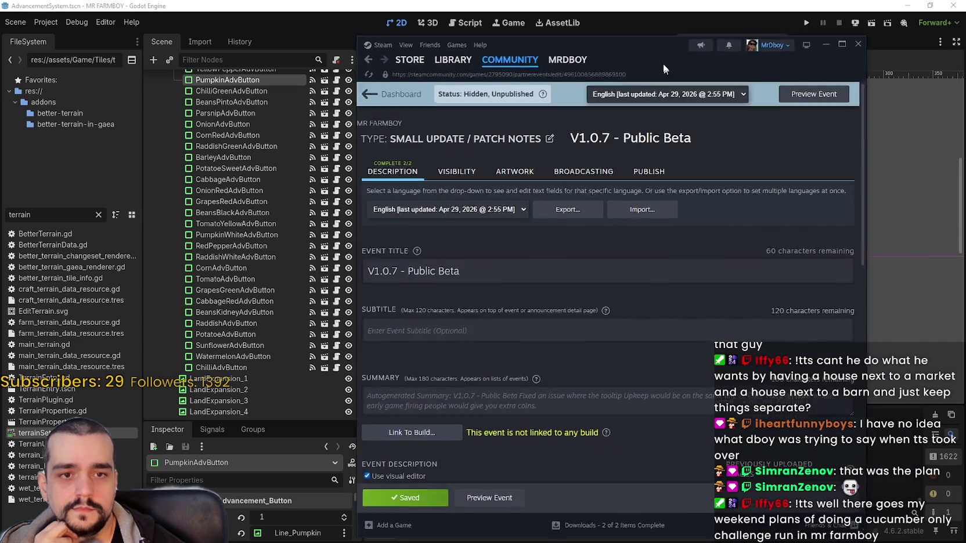
Start a new line after 'Changed the Sprites for Animal Tiles' in the V1.0.7 - Public Beta notes.
left_click_drag(662, 63, 590, 31)
scroll(496, 380, "down", 5)
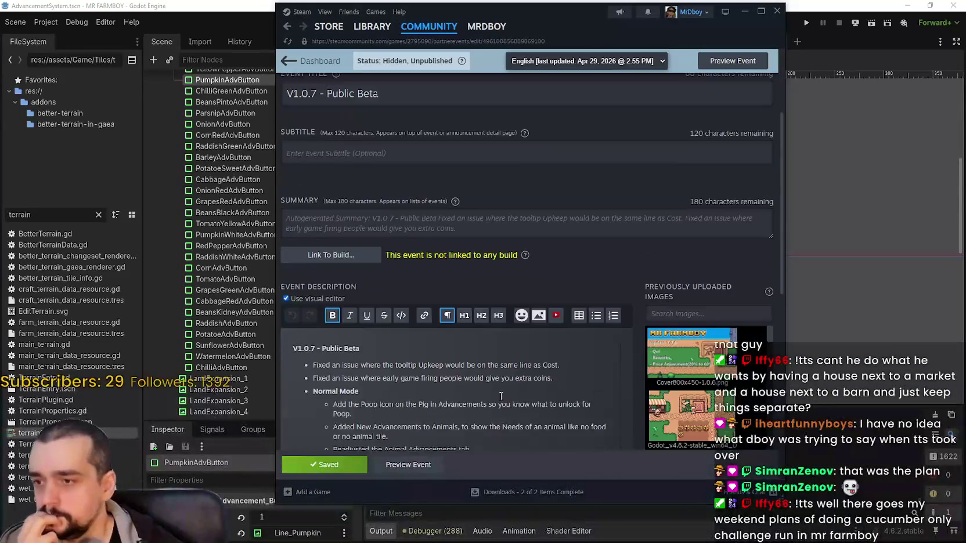
left_click(470, 351)
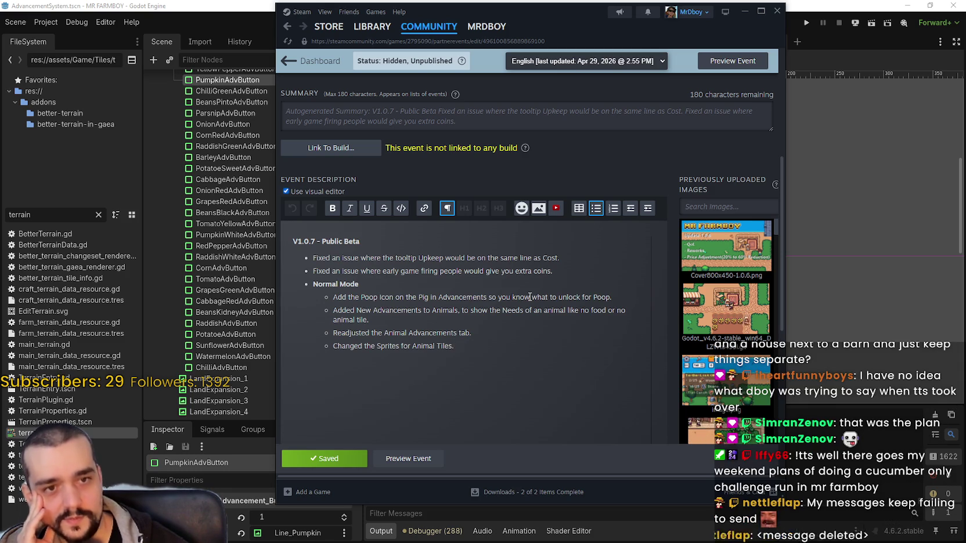
key("Return")
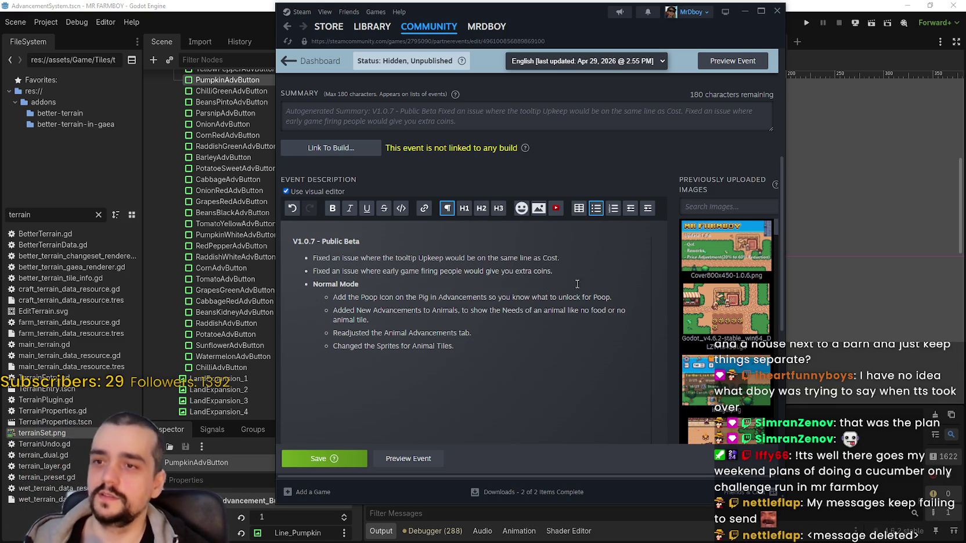
Make the new line a top-level bullet reading 'Incremental Mode' in bold.
left_click(631, 210)
key("ctrl+z")
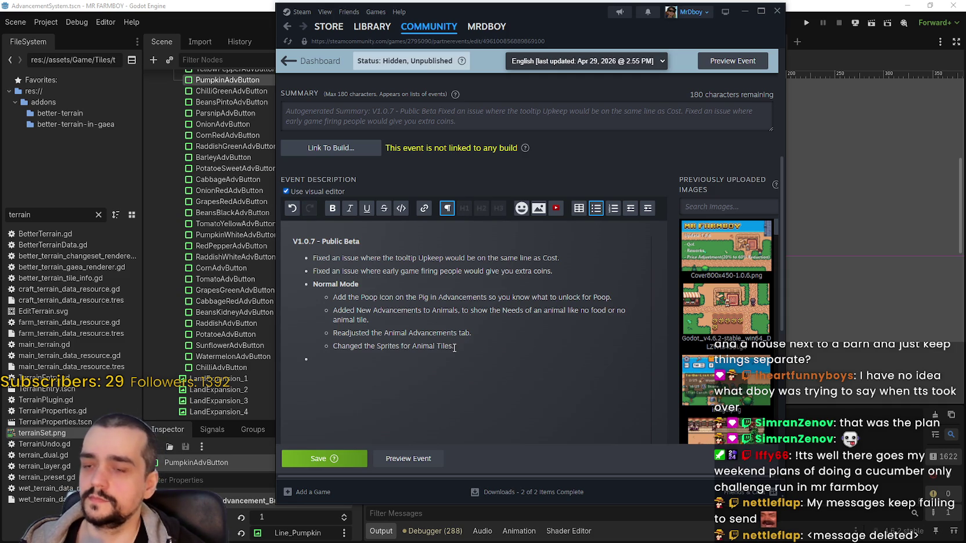
type("Inc")
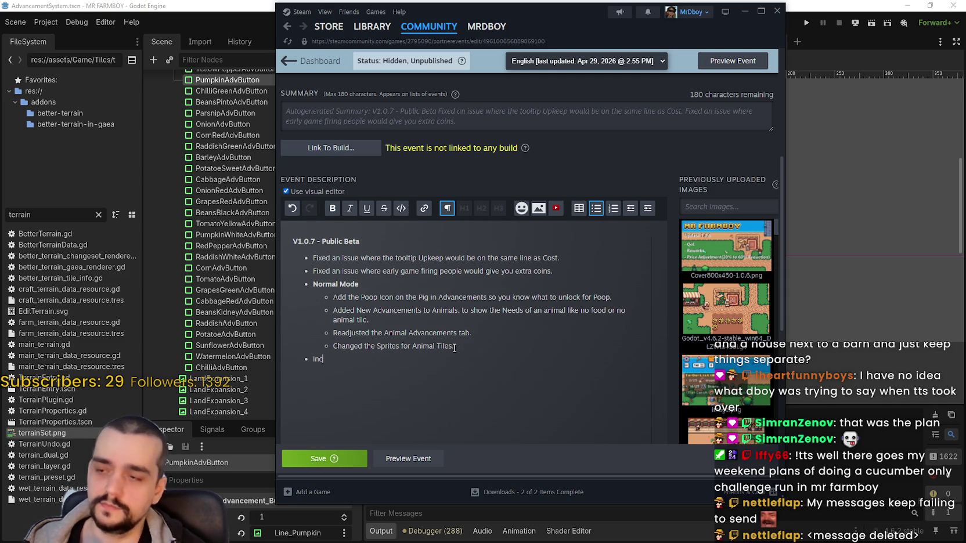
type("remental Mode")
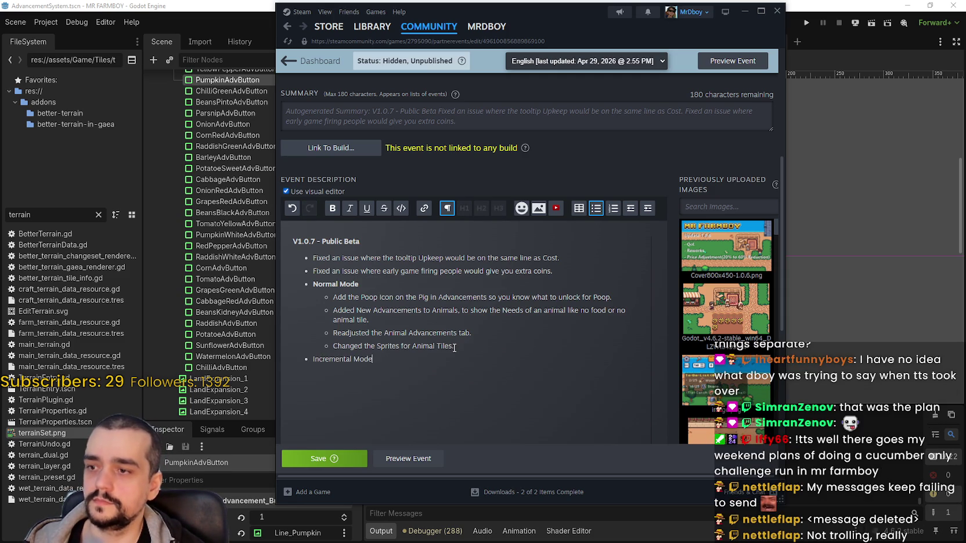
scroll(378, 285, "down", 1)
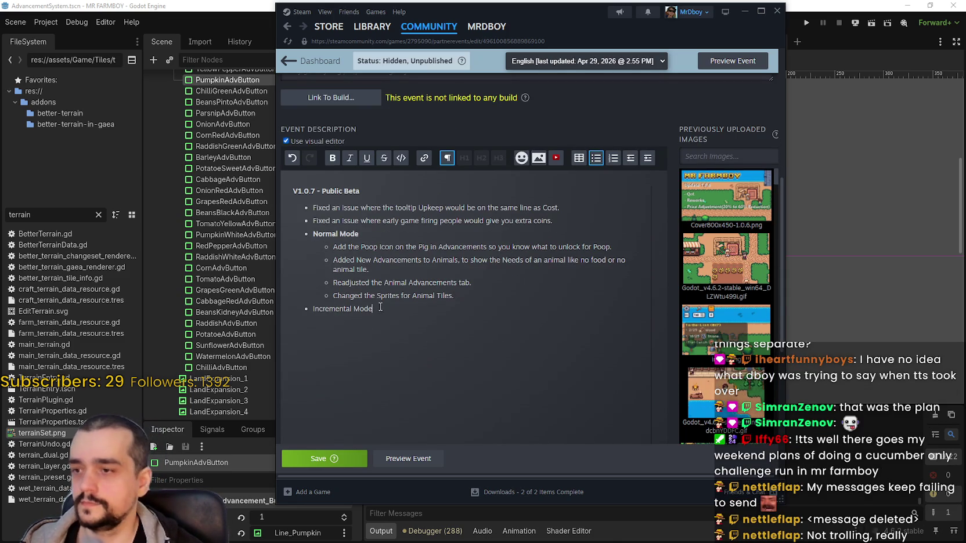
key("shift+Home")
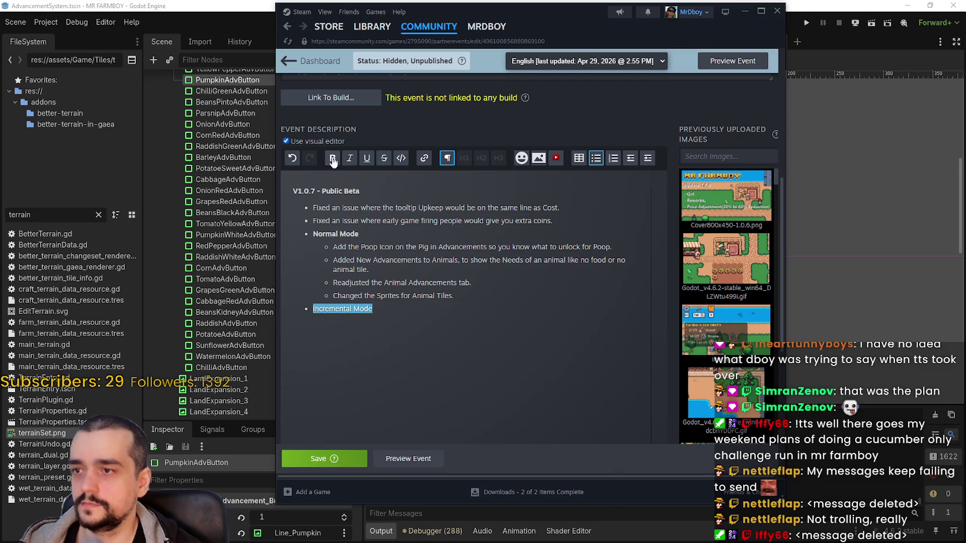
left_click(337, 161)
Add an indented empty sub-bullet beneath Incremental Mode.
left_click(410, 307)
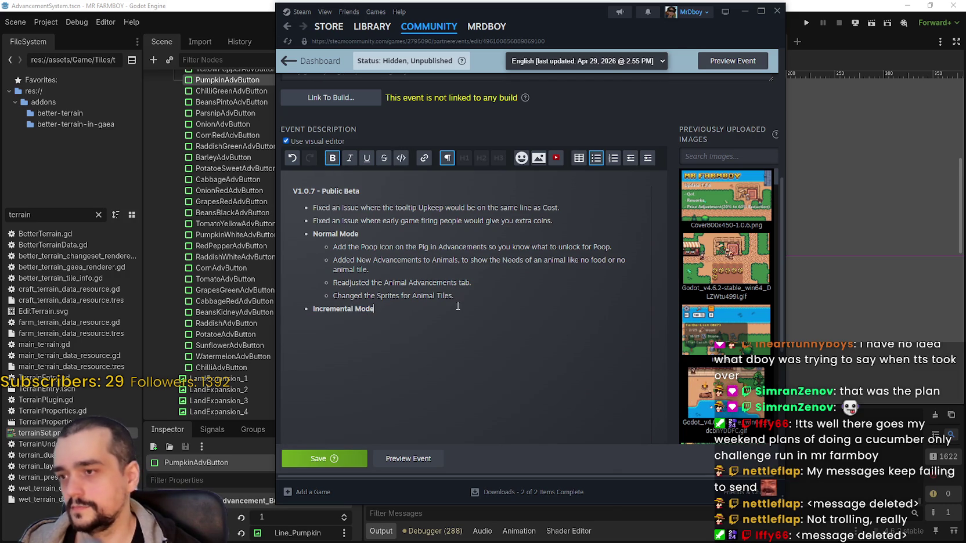
key("Return")
left_click(631, 159)
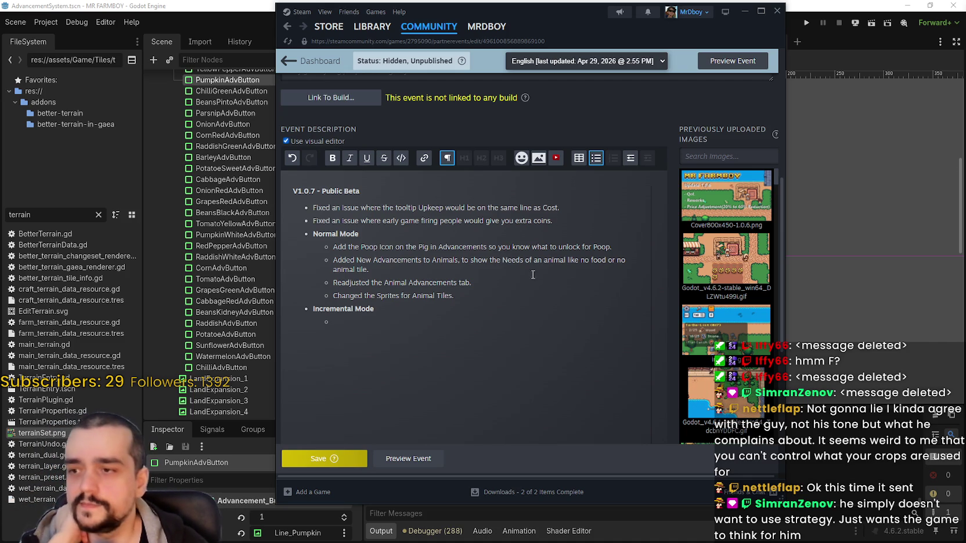
left_click(483, 329)
Move the Steam window right and save the V1.0.7 - Public Beta event.
left_click_drag(531, 9, 664, 12)
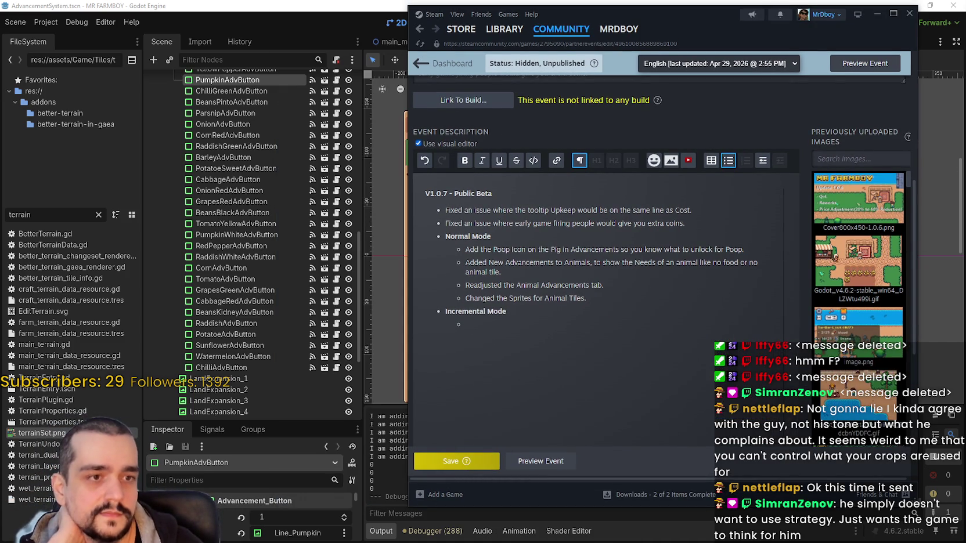
scroll(657, 291, "down", 2)
scroll(657, 291, "up", 1)
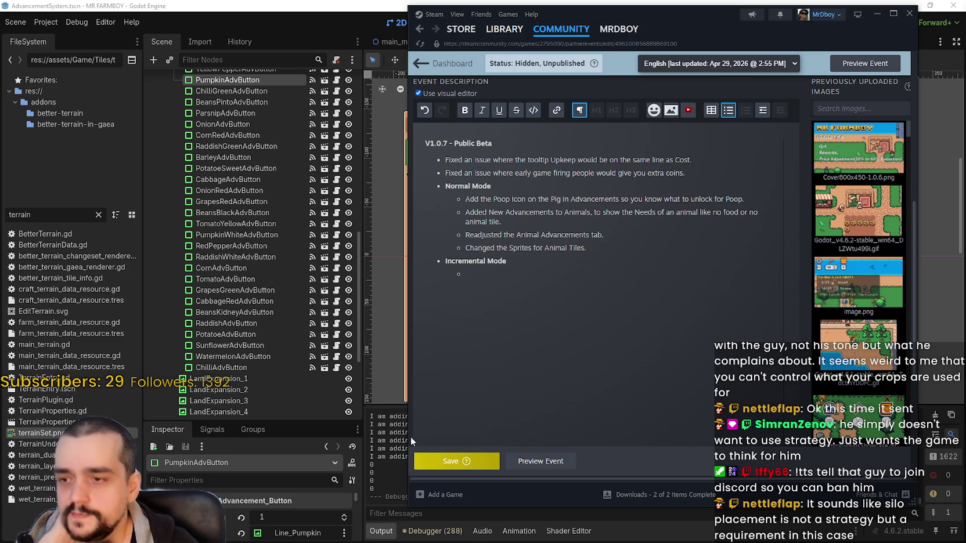
left_click(461, 459)
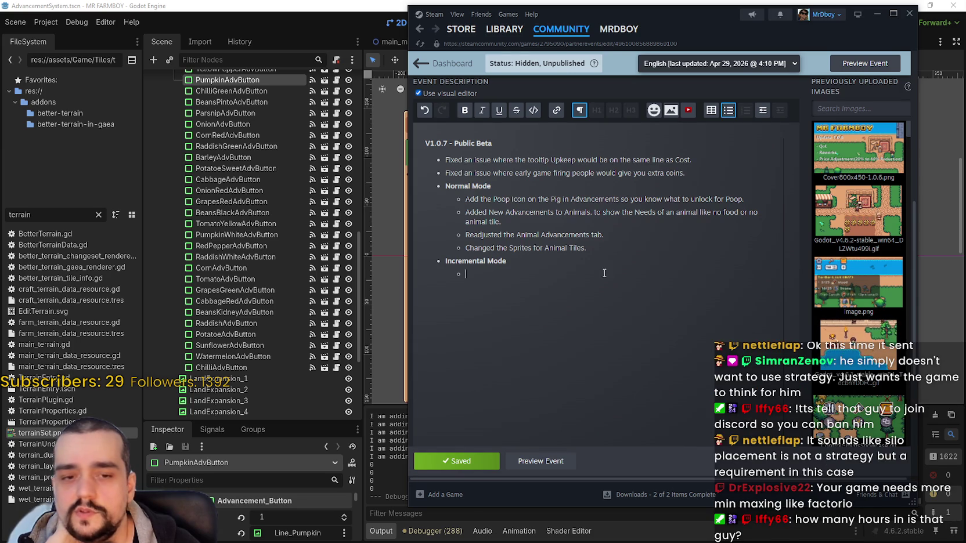
Save the V1.0.7 - Public Beta event once more and return to the Godot editor.
triple_click(574, 262)
left_click(565, 281)
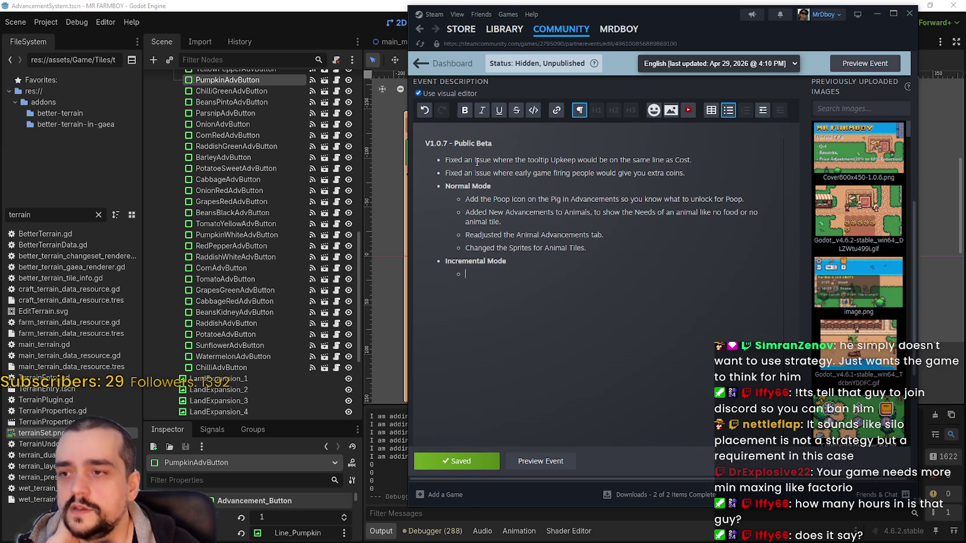
left_click_drag(583, 12, 554, 19)
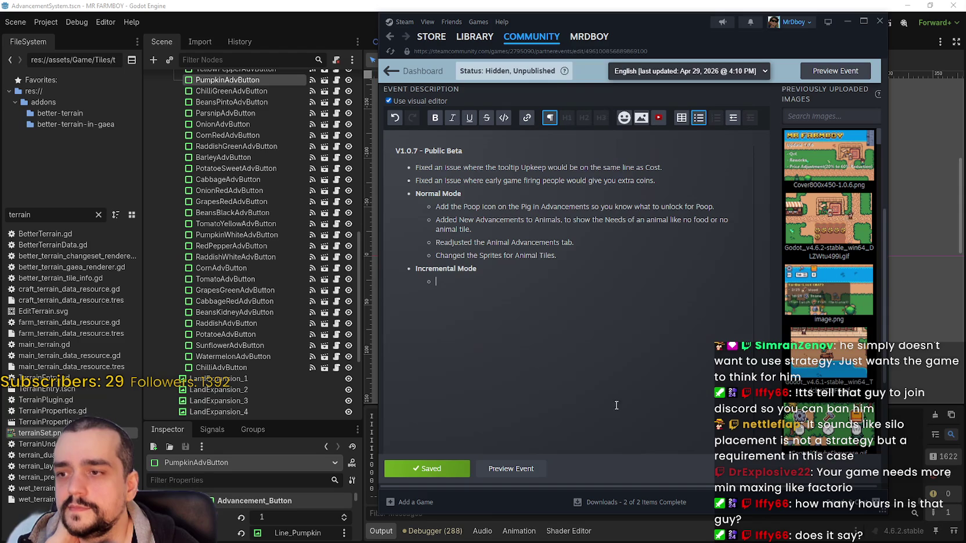
left_click(427, 468)
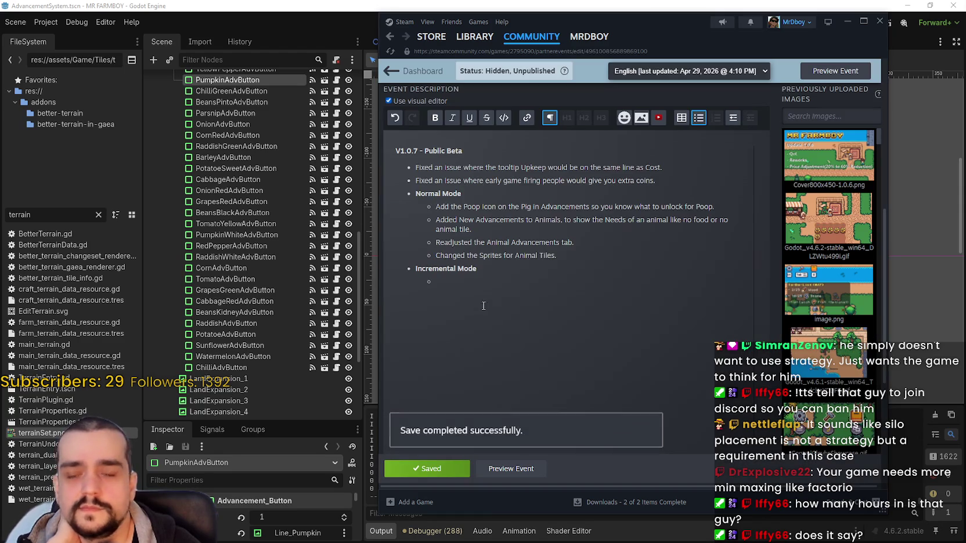
left_click(478, 289)
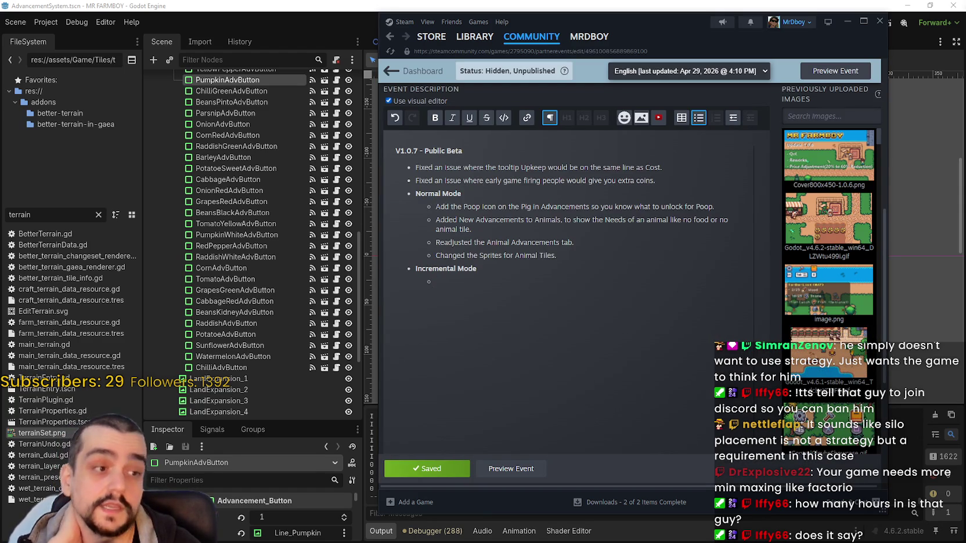
mouse_move(868, 451)
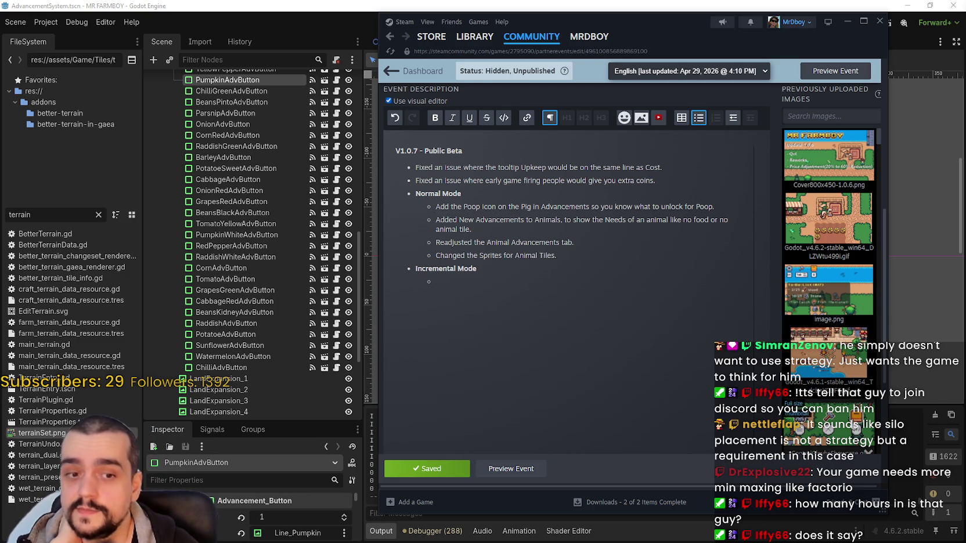
key("alt+Tab")
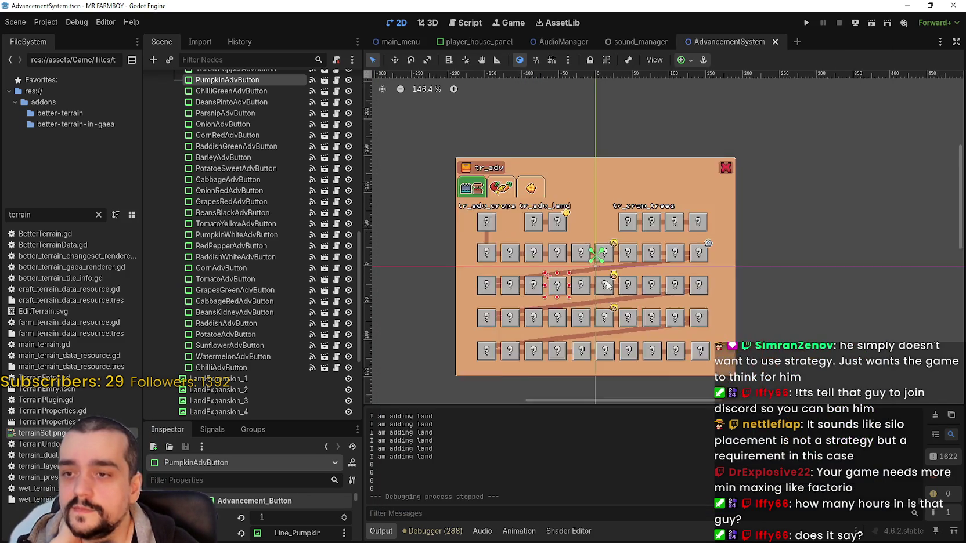
Select the TreeAdvancements node, then open MR FARMBOY's page in Steam's Library.
scroll(607, 284, "up", 4)
left_click(597, 307)
scroll(666, 310, "down", 2)
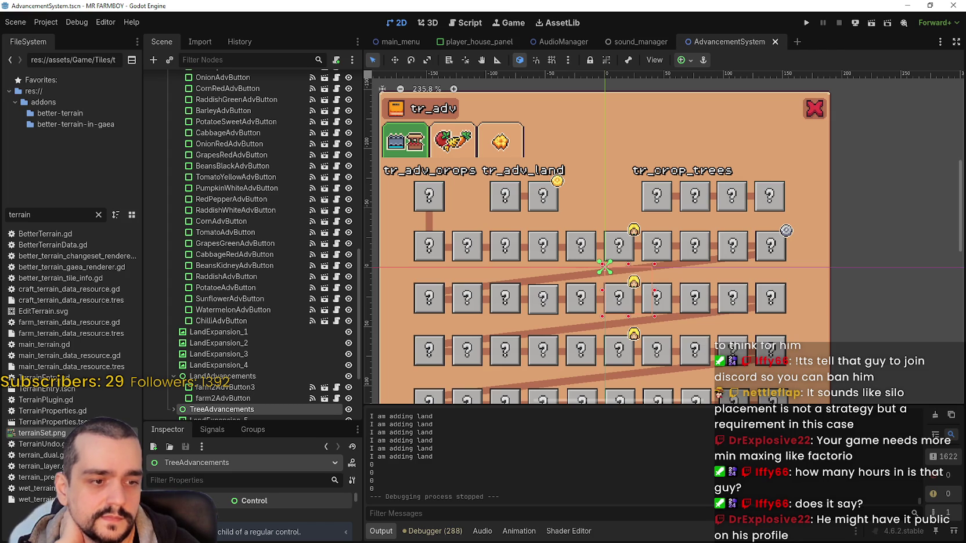
key("alt+Tab")
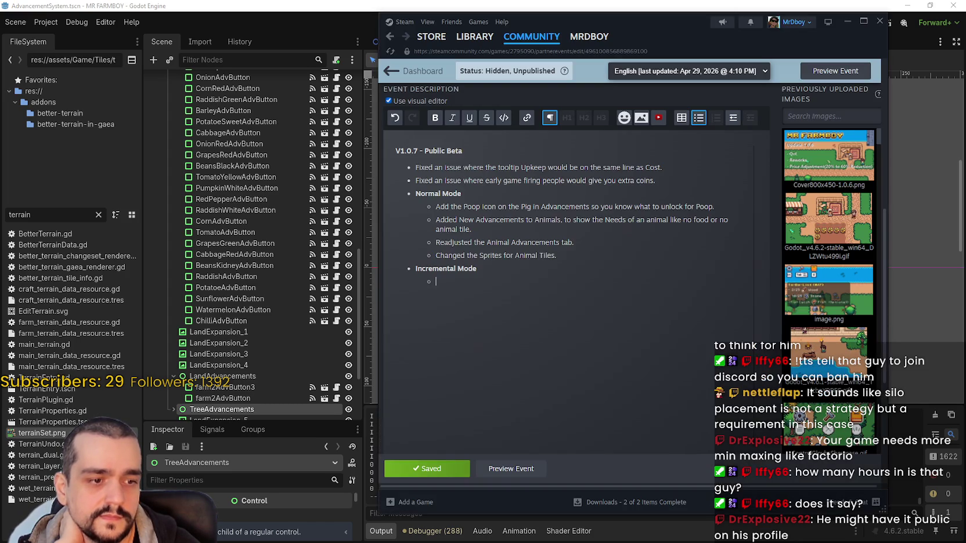
left_click(464, 40)
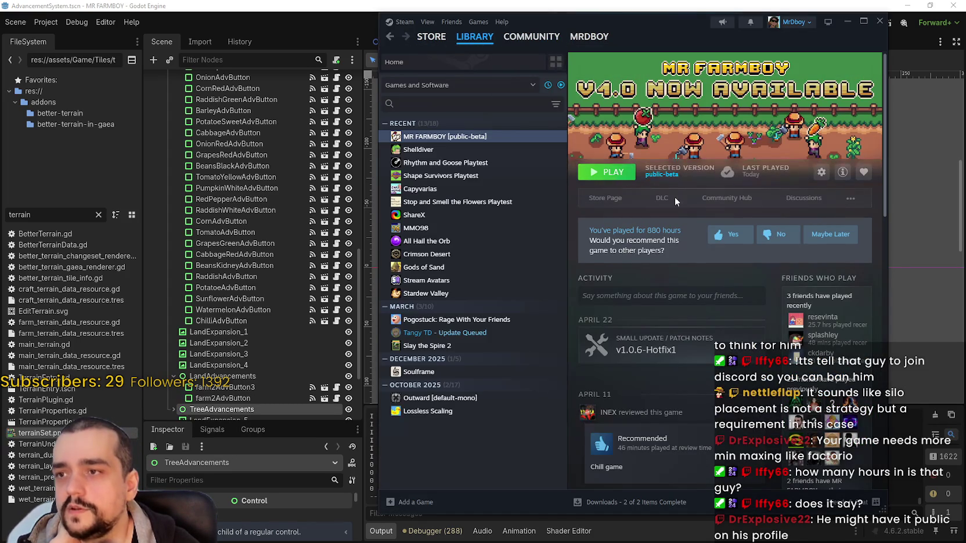
Open the 'Priority not working for gatherers' discussion and view the replier's Steam profile.
left_click(727, 198)
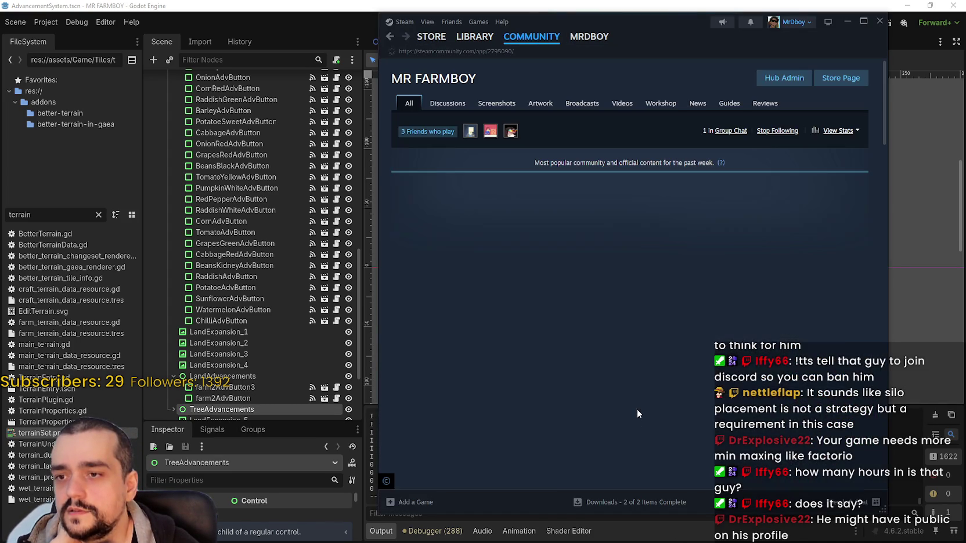
left_click(446, 105)
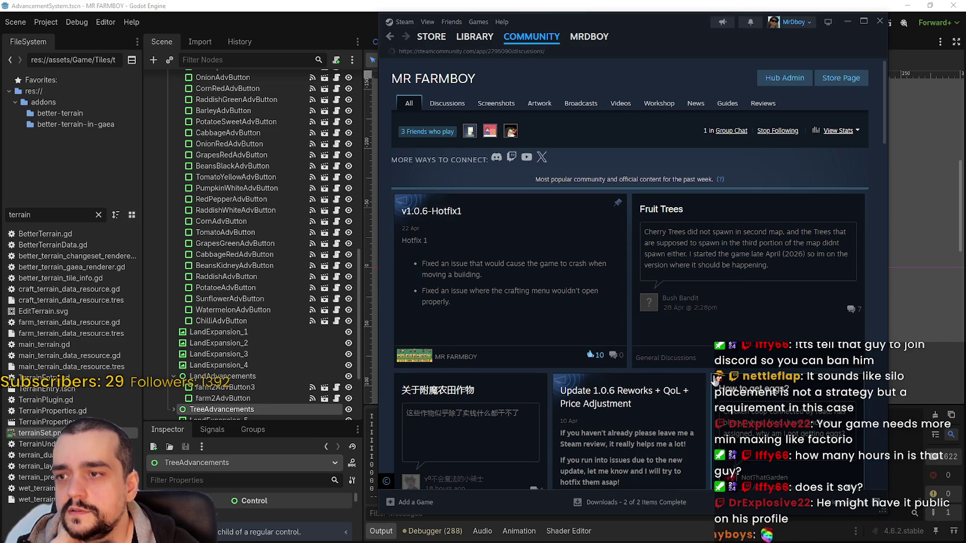
left_click(545, 299)
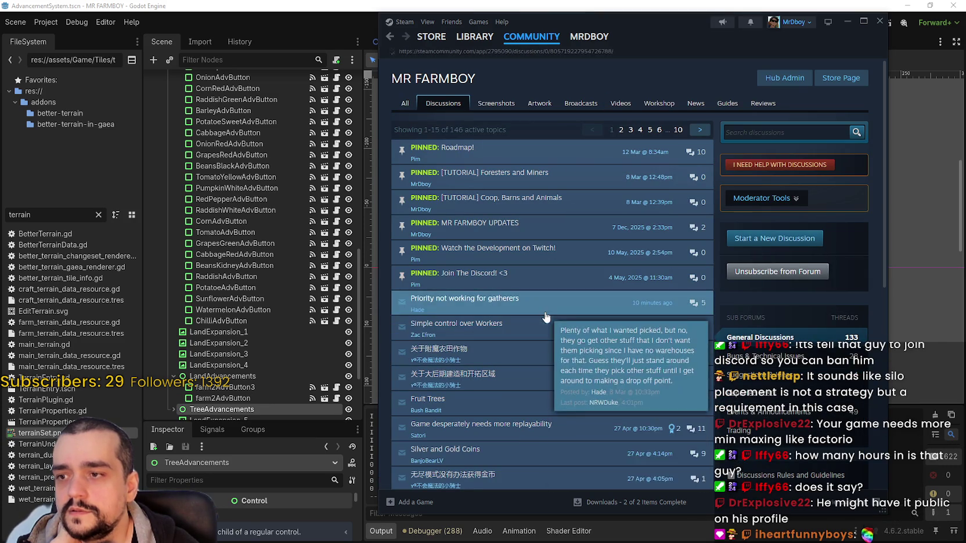
scroll(546, 360, "down", 5)
scroll(542, 347, "down", 15)
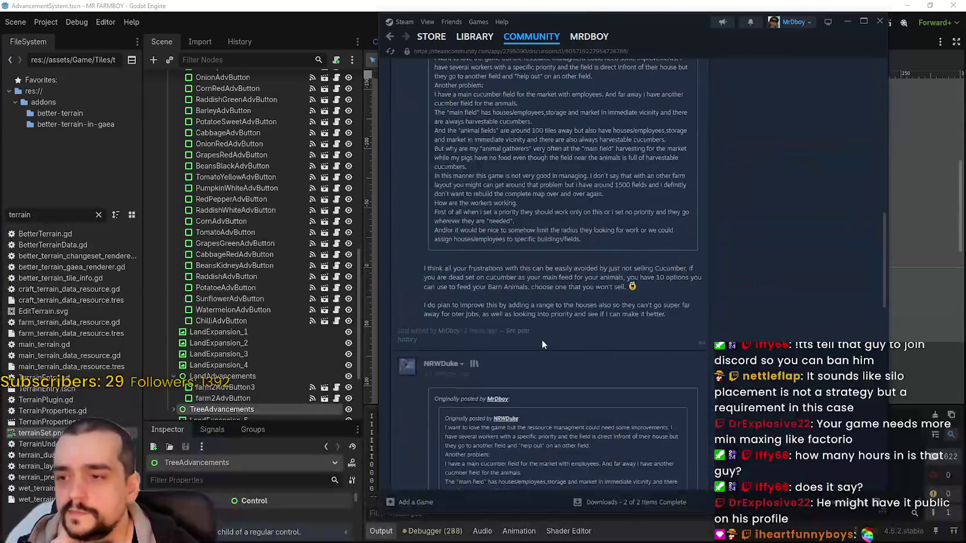
scroll(417, 325, "up", 5)
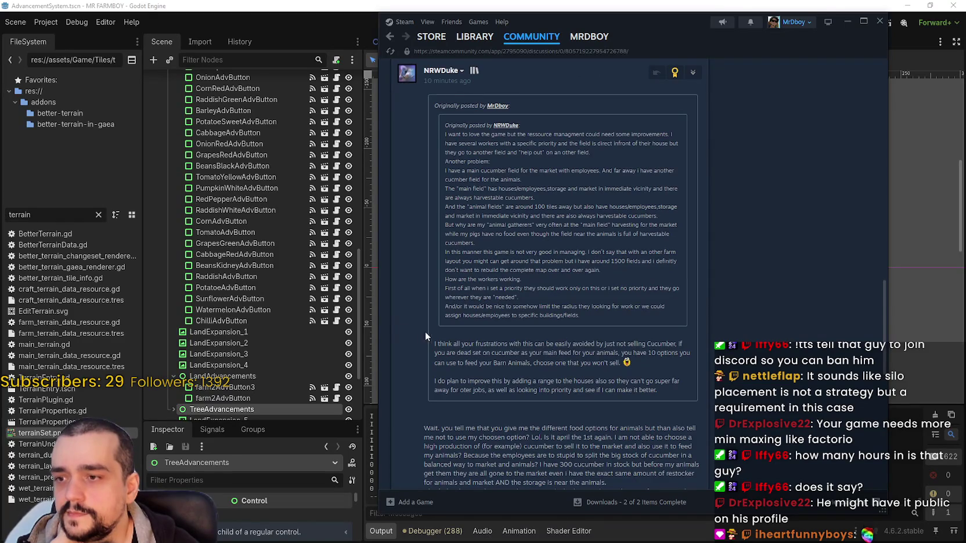
scroll(455, 333, "up", 2)
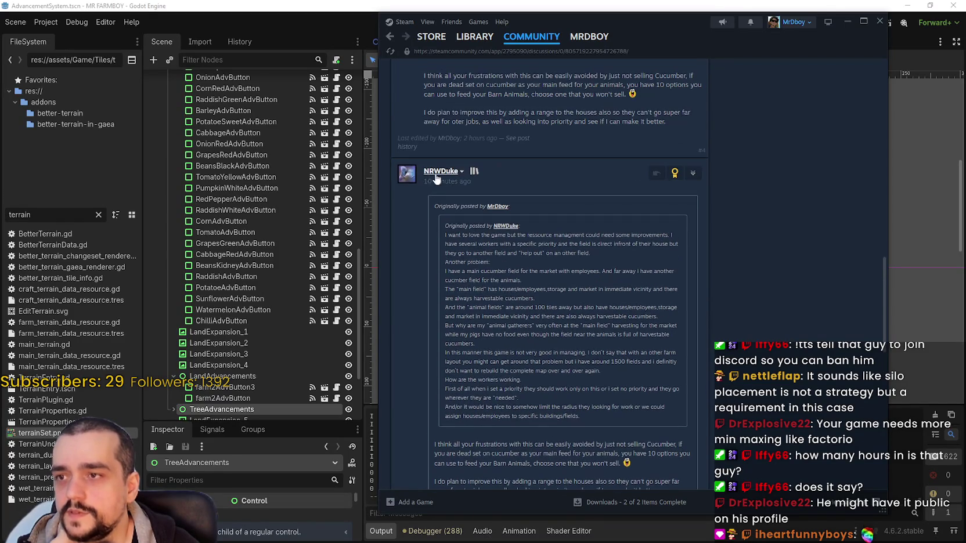
left_click(461, 171)
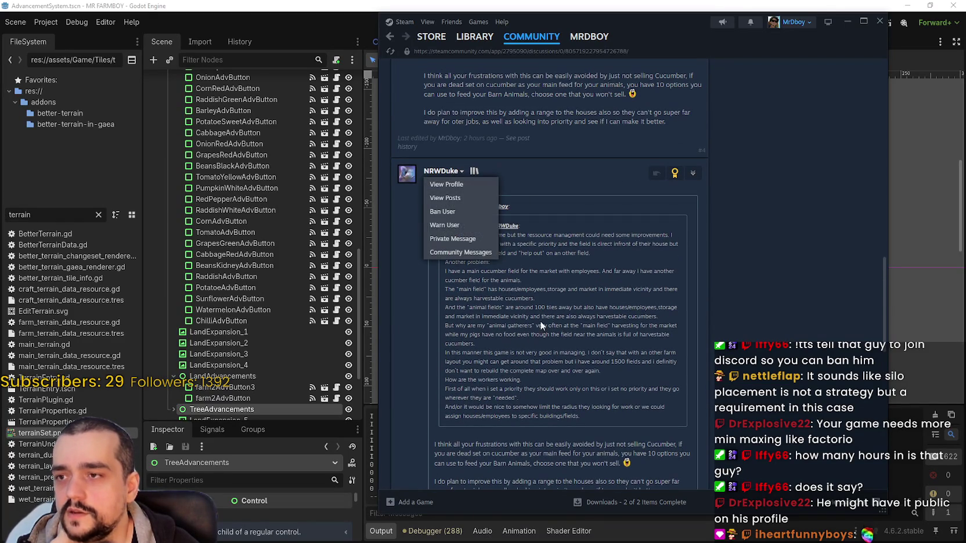
left_click(447, 183)
Open the commenter's Reviews page and scroll through their 6 reviewed products.
scroll(654, 251, "down", 7)
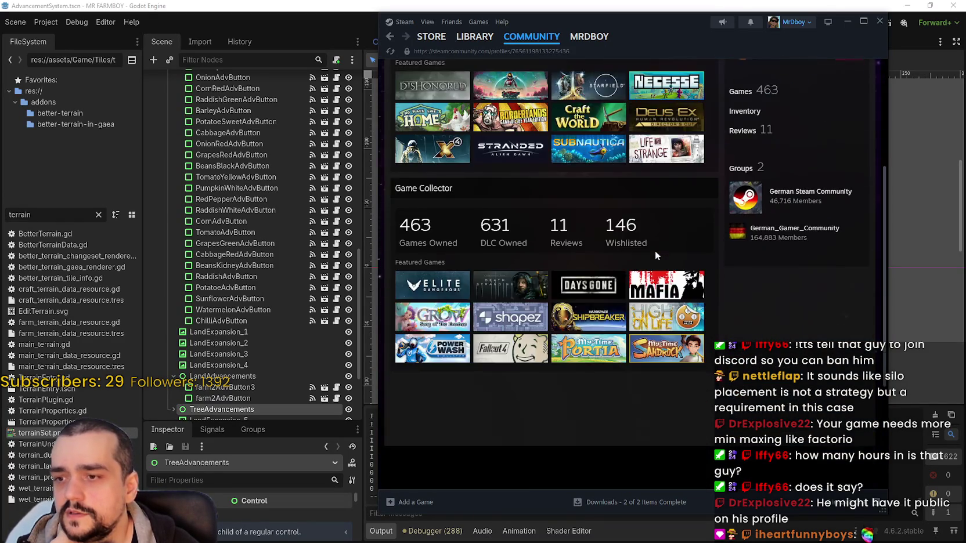
scroll(651, 295, "up", 5)
scroll(648, 302, "up", 2)
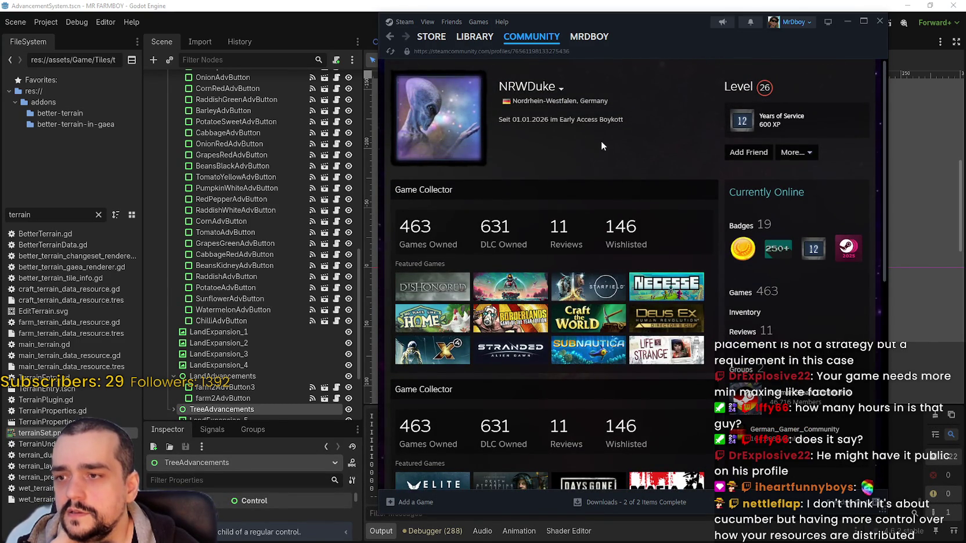
left_click(736, 335)
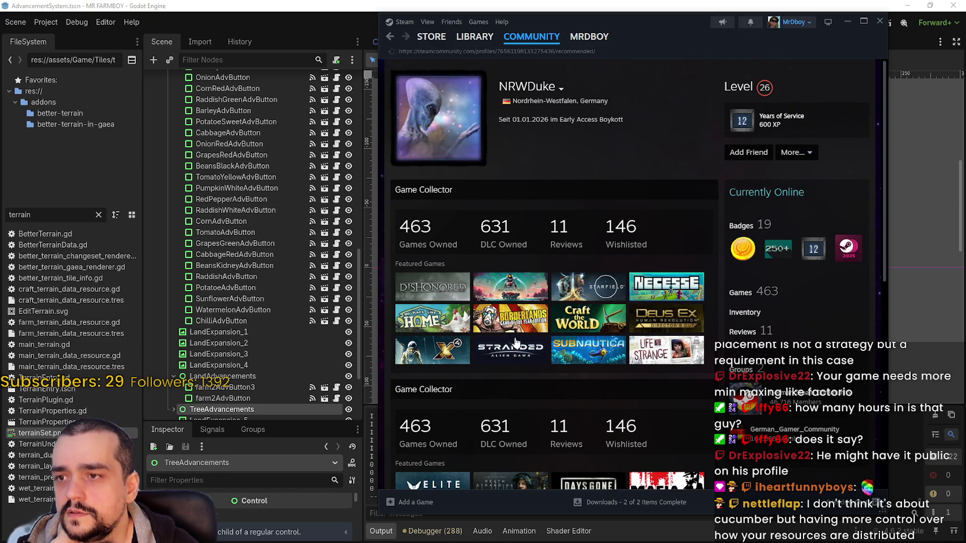
scroll(724, 348, "down", 15)
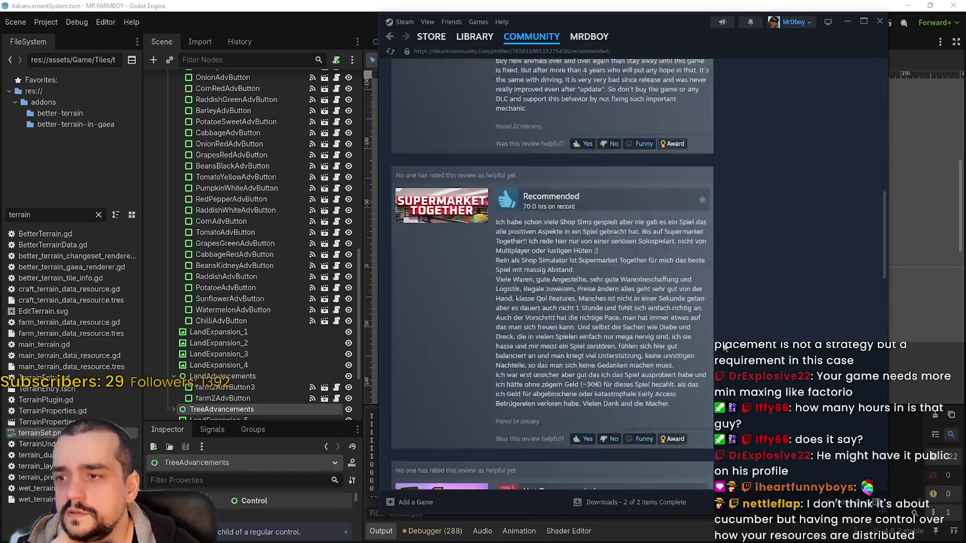
scroll(727, 344, "down", 5)
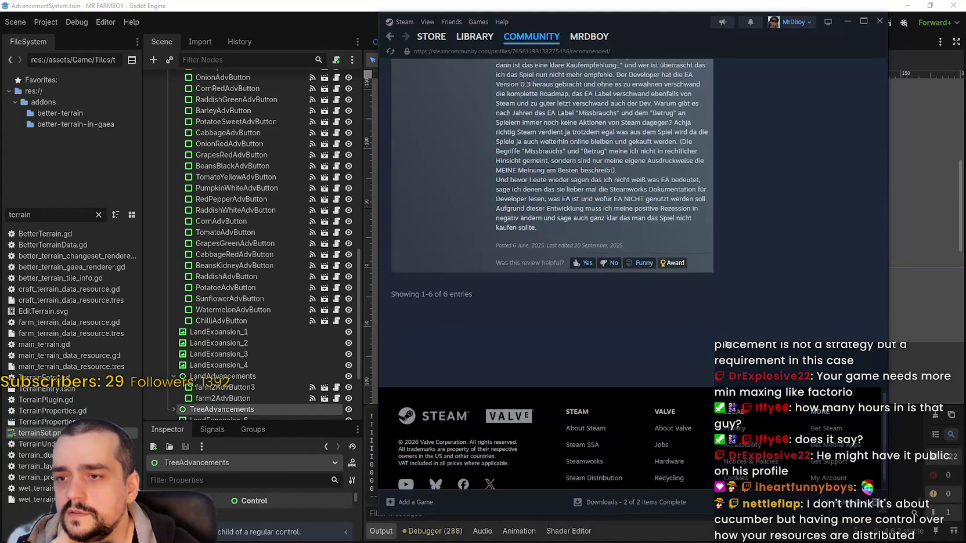
scroll(720, 345, "up", 5)
scroll(714, 347, "down", 3)
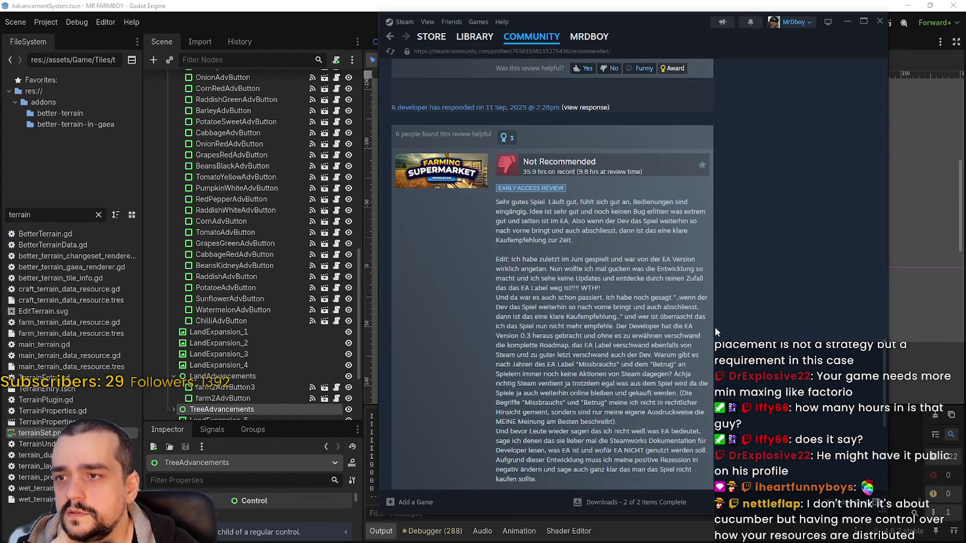
scroll(715, 327, "down", 2)
scroll(714, 326, "down", 1)
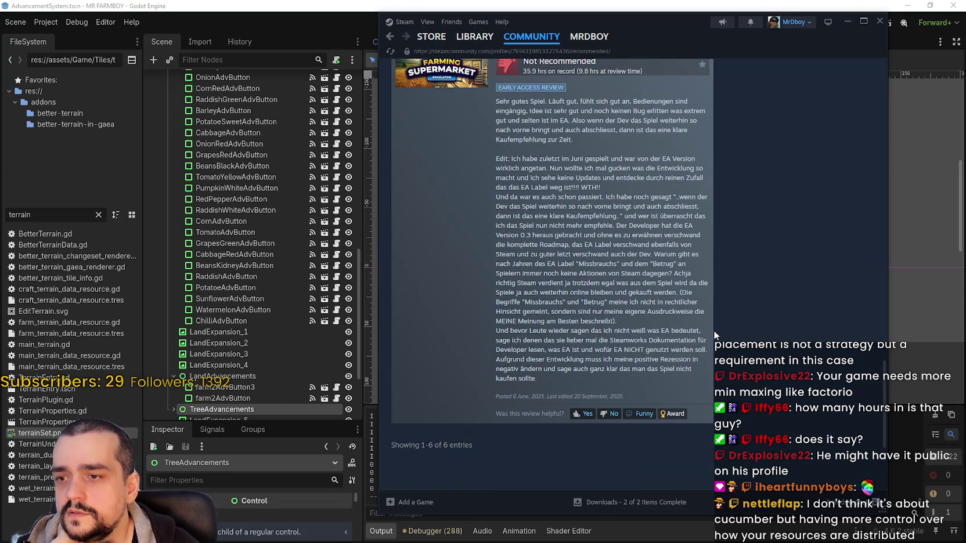
scroll(714, 334, "up", 6)
scroll(714, 336, "up", 9)
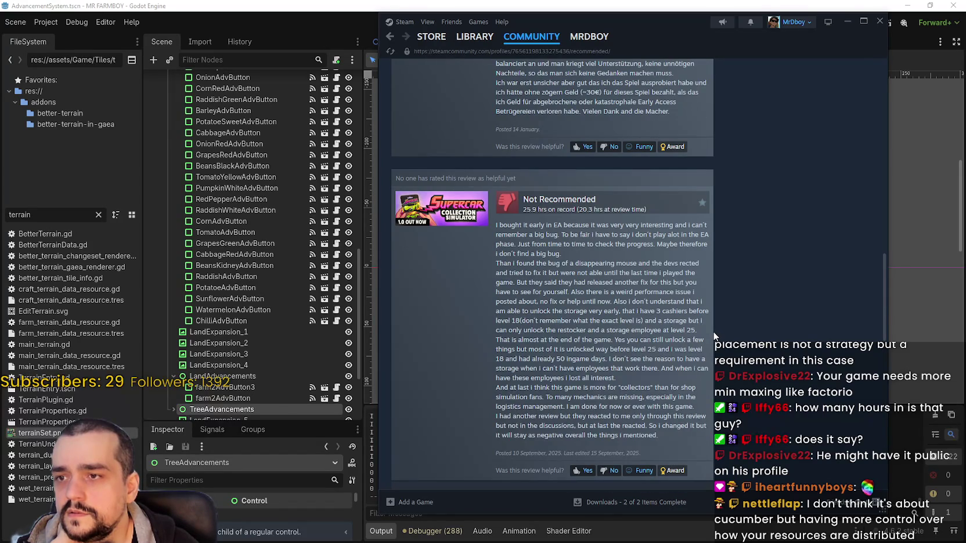
scroll(714, 336, "up", 9)
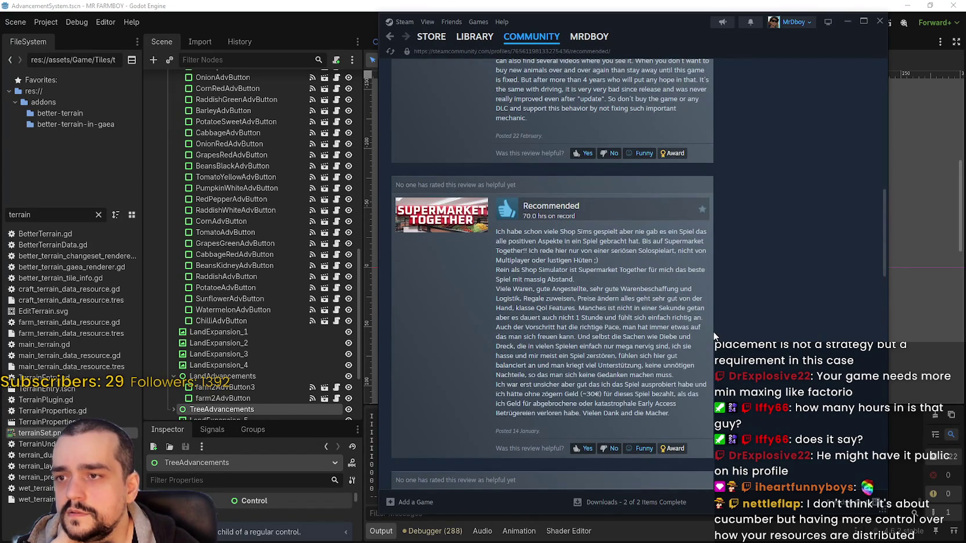
scroll(714, 335, "up", 10)
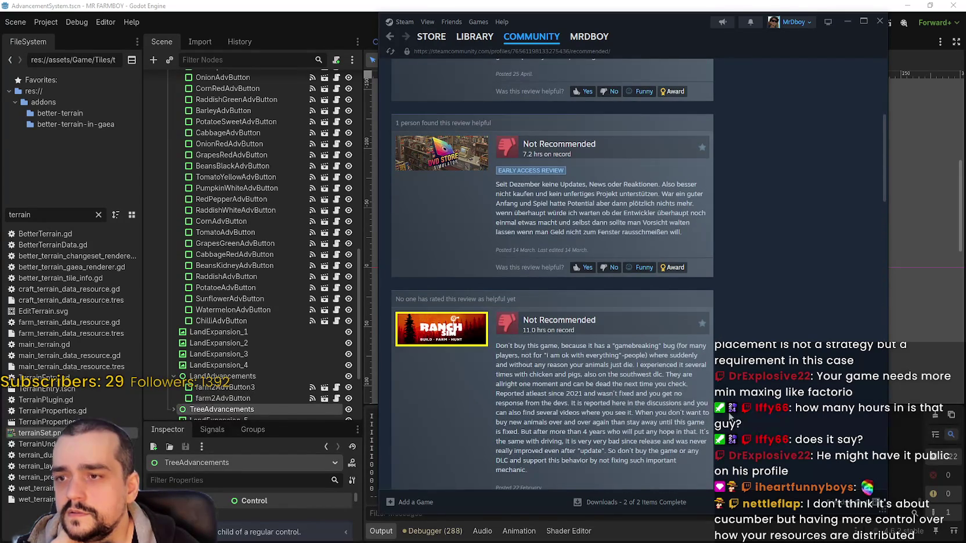
scroll(701, 373, "up", 6)
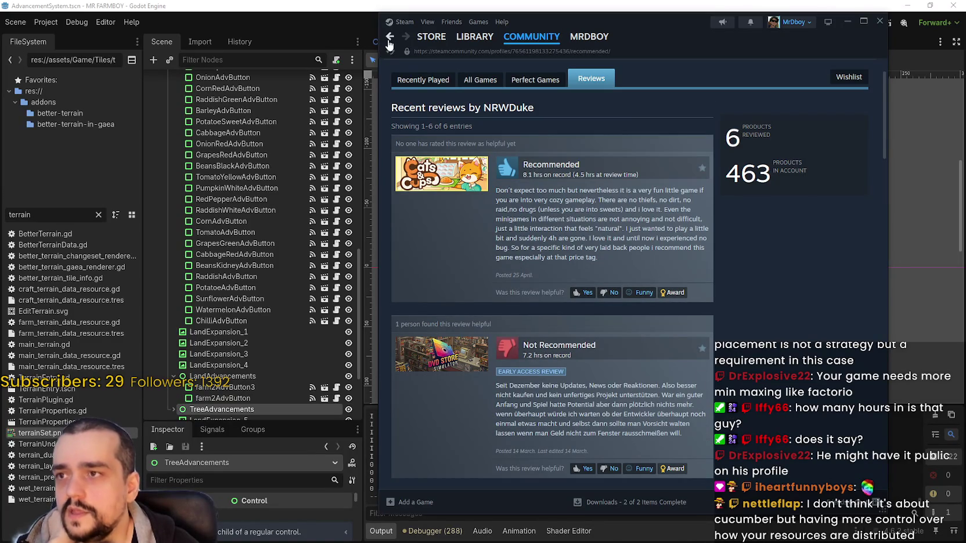
Filter the user's All Games list to 'MR FARMBOY', showing 93 of 198 achievements.
left_click(480, 80)
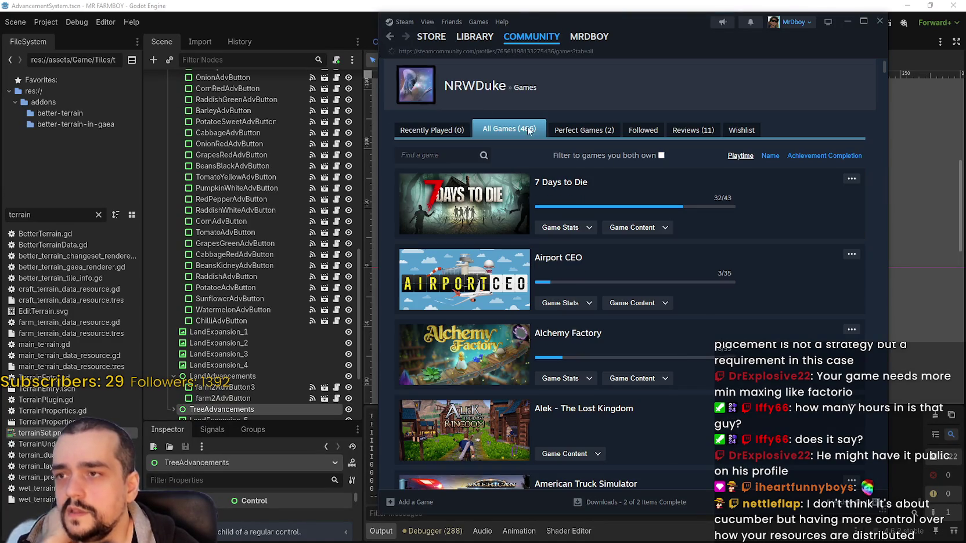
left_click(451, 131)
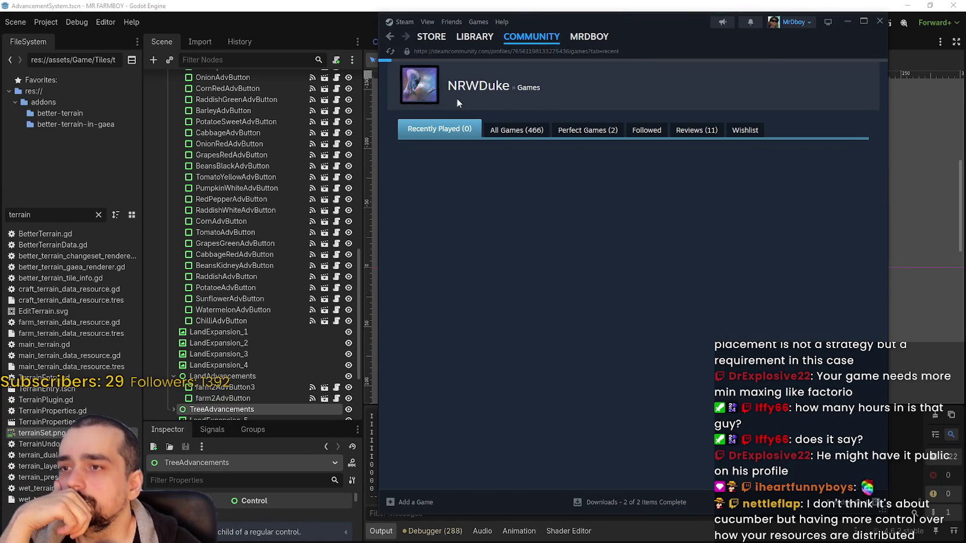
scroll(665, 372, "down", 5)
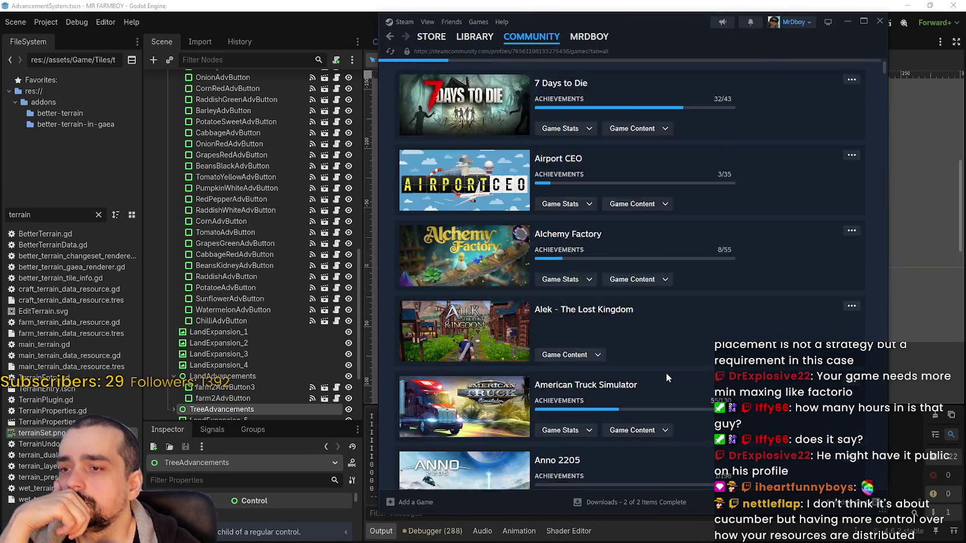
scroll(667, 364, "up", 4)
scroll(667, 363, "up", 2)
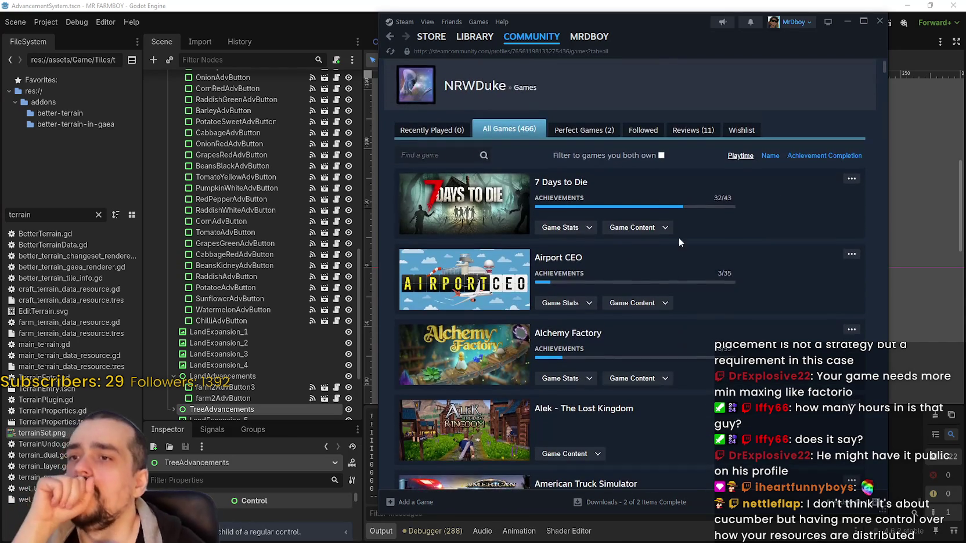
left_click(451, 158)
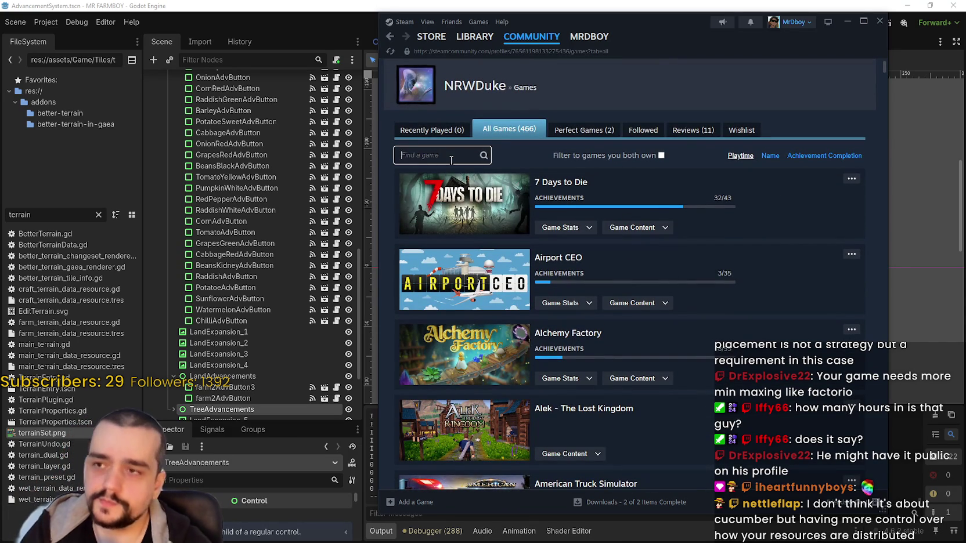
type("MR FARMBOY")
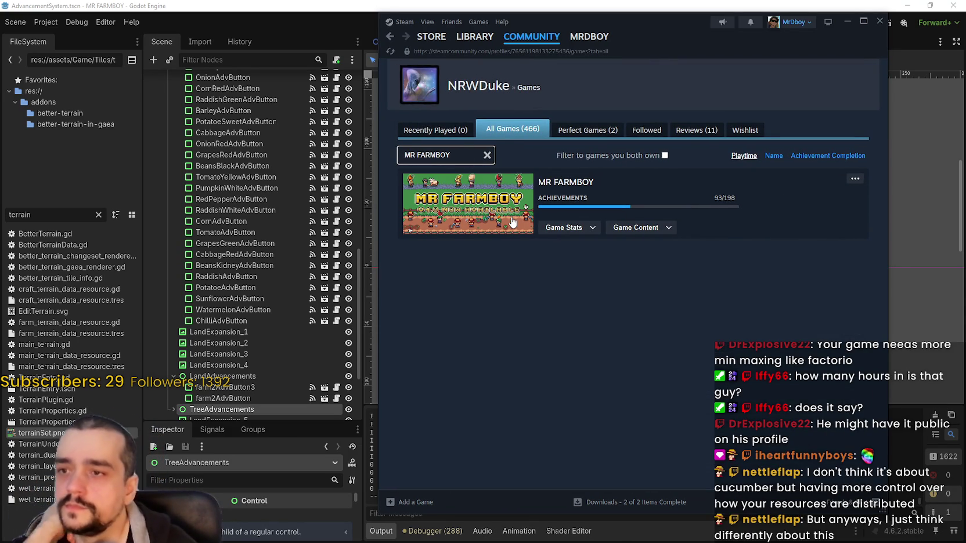
left_click(855, 179)
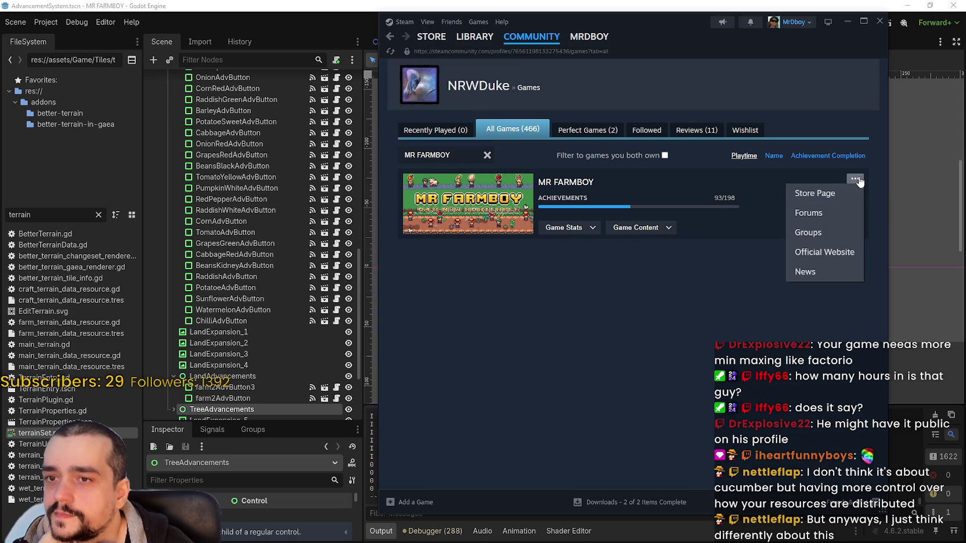
left_click(541, 259)
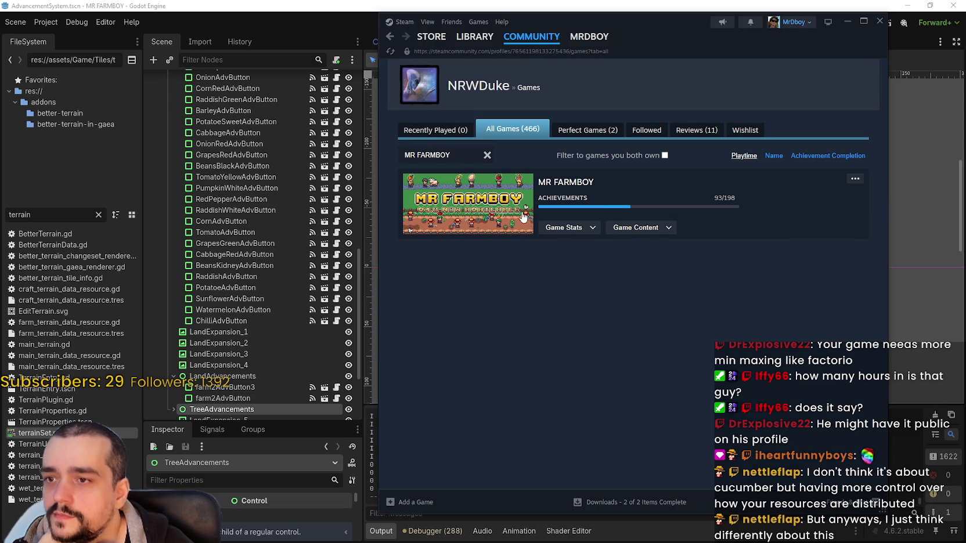
left_click(591, 229)
left_click(645, 229)
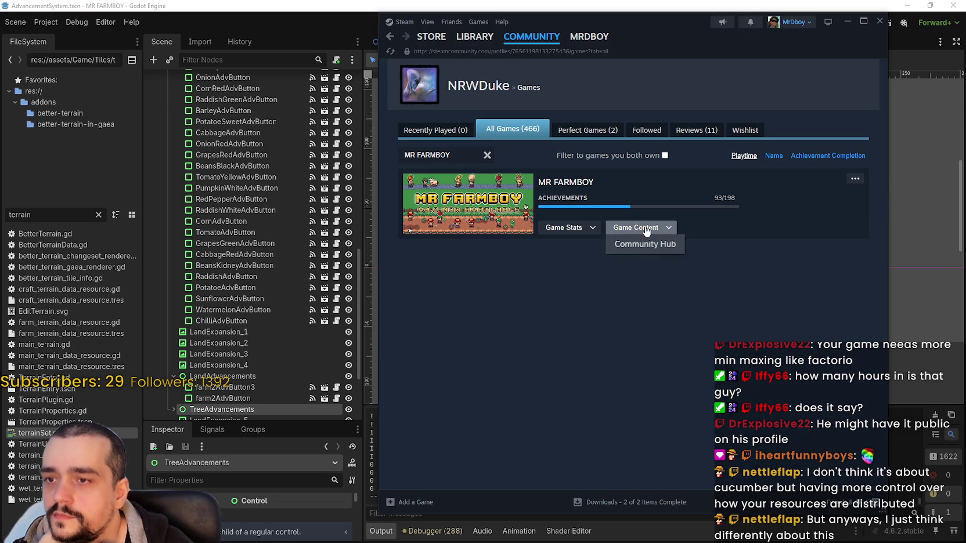
left_click(586, 227)
left_click(591, 248)
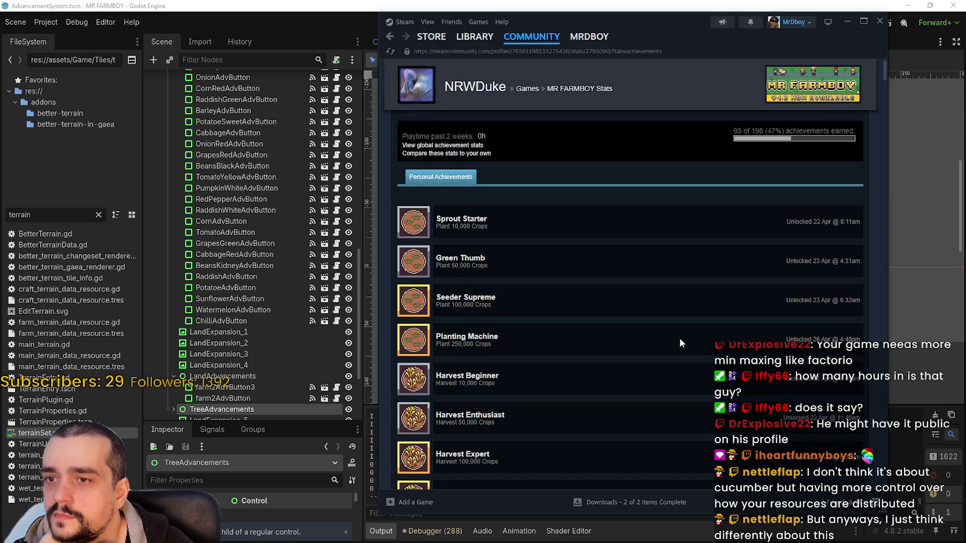
scroll(753, 133, "down", 1)
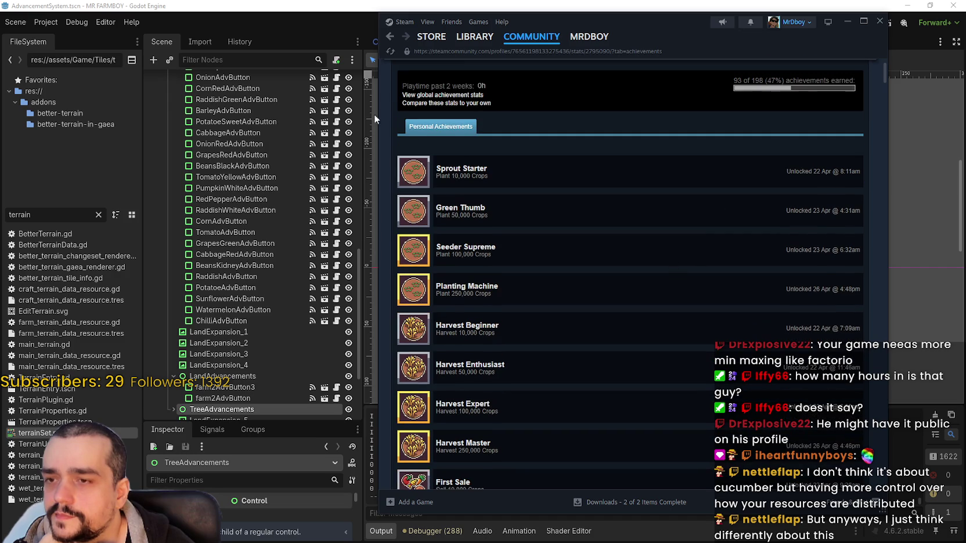
left_click_drag(428, 85, 487, 90)
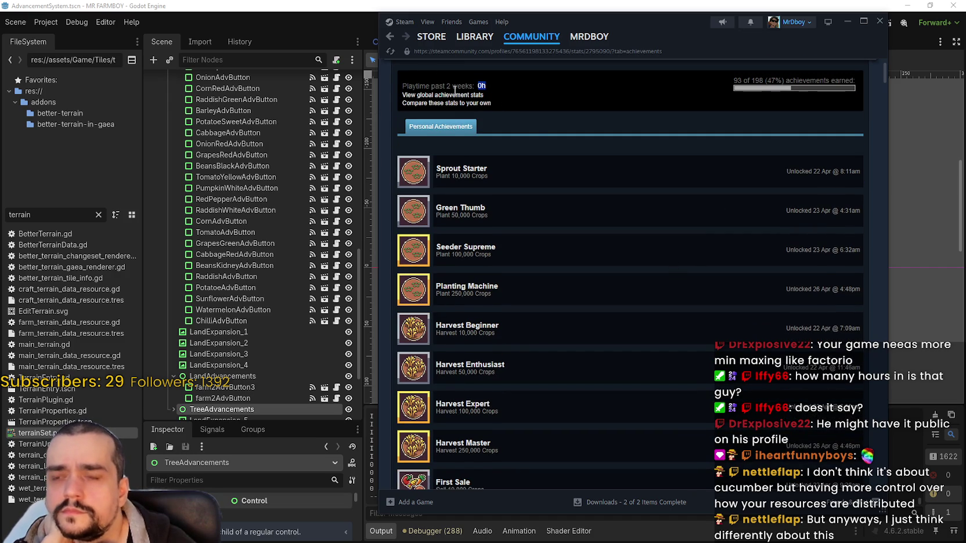
scroll(687, 366, "down", 15)
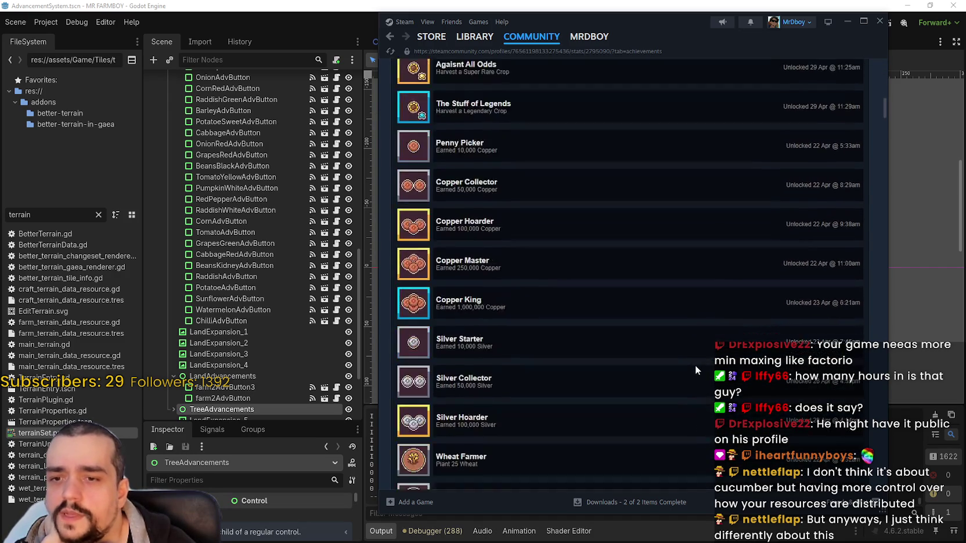
scroll(695, 361, "down", 8)
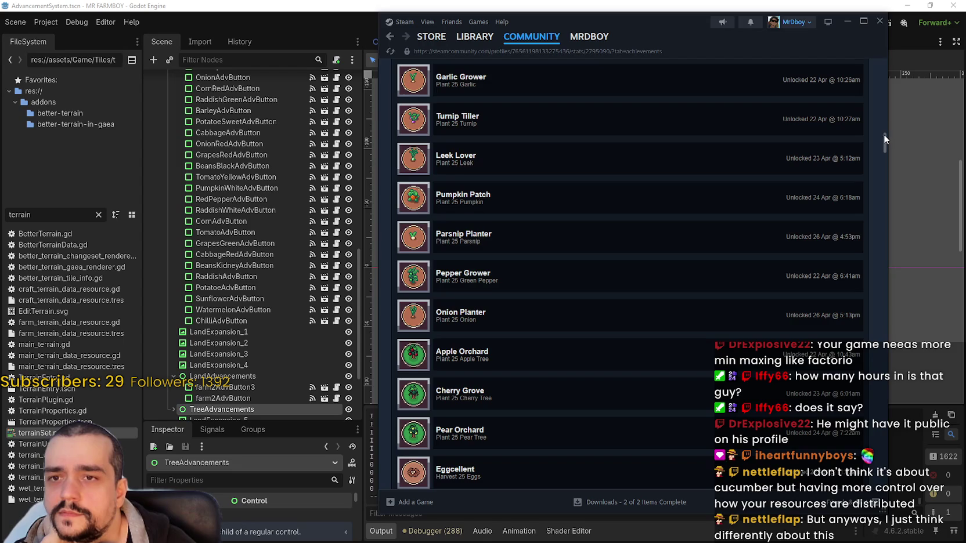
mouse_move(884, 135)
left_mouse_down()
mouse_move(878, 48)
mouse_move(863, 289)
mouse_move(866, 65)
mouse_move(857, 189)
left_mouse_up()
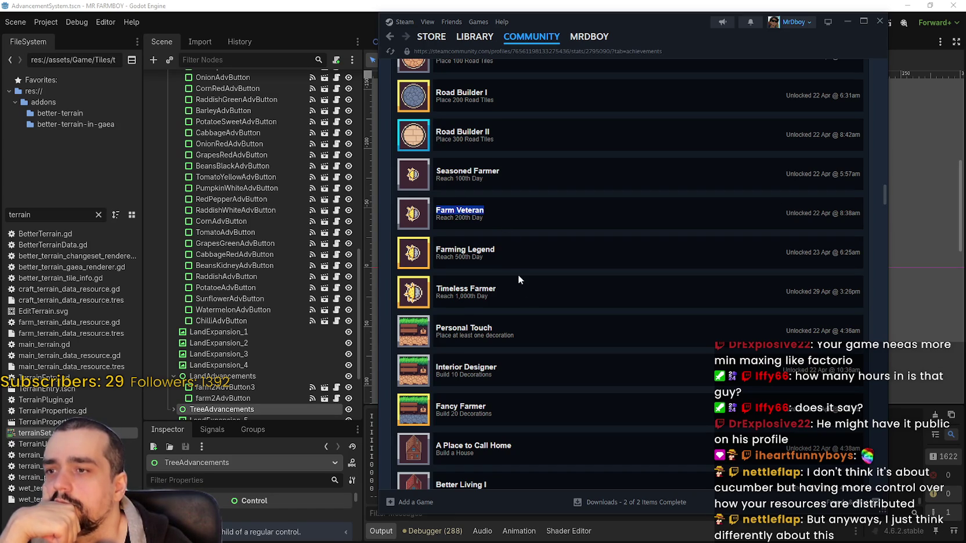
left_click_drag(505, 294, 388, 284)
scroll(528, 309, "down", 1)
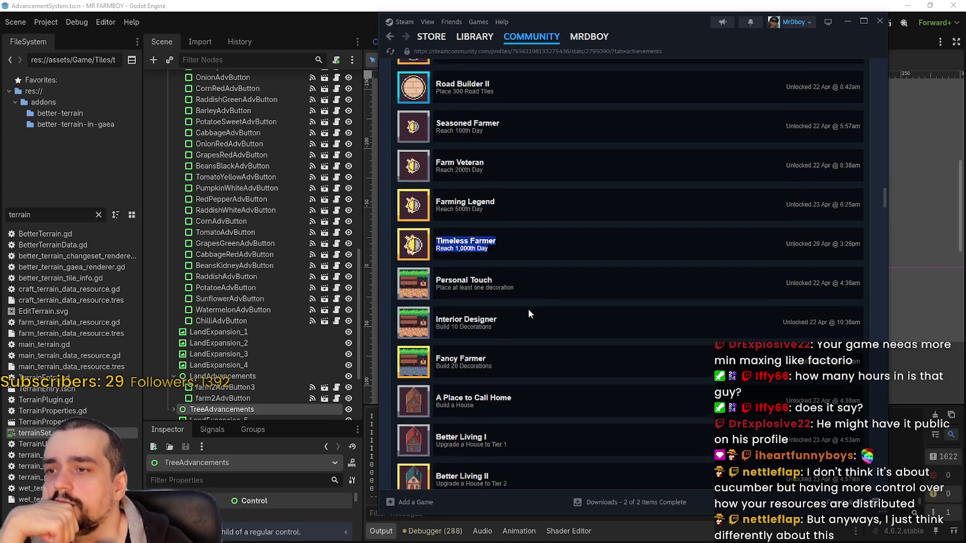
left_click_drag(493, 246, 435, 251)
scroll(607, 331, "down", 1)
scroll(607, 331, "down", 20)
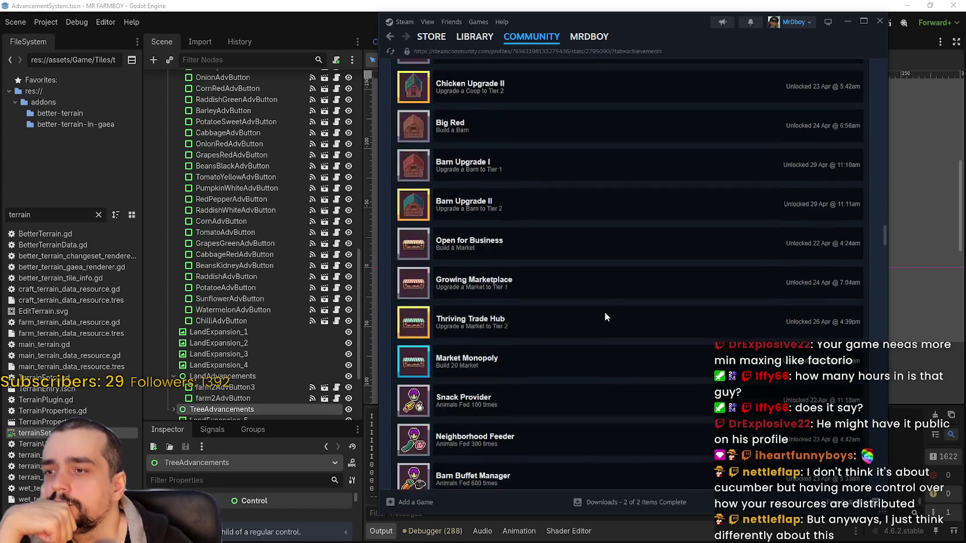
scroll(603, 306, "down", 5)
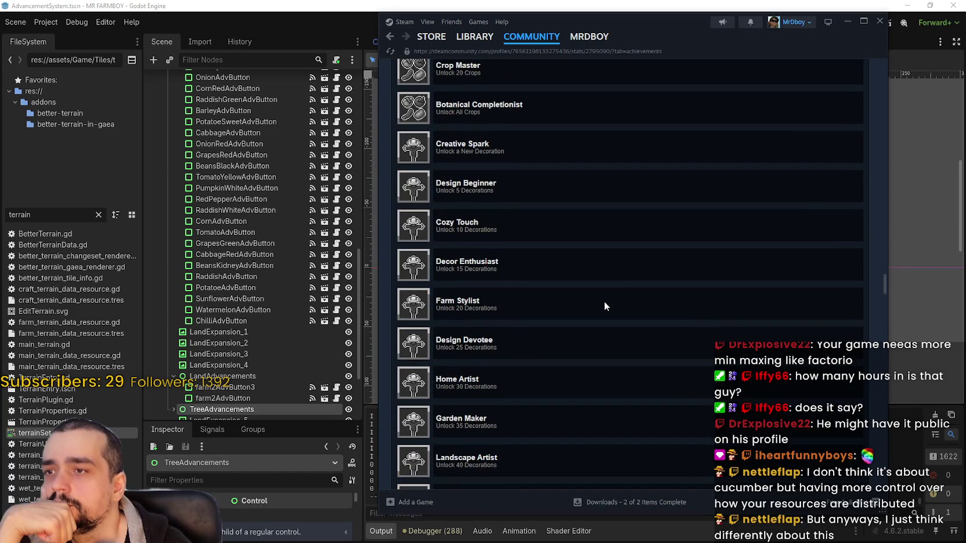
scroll(603, 301, "up", 4)
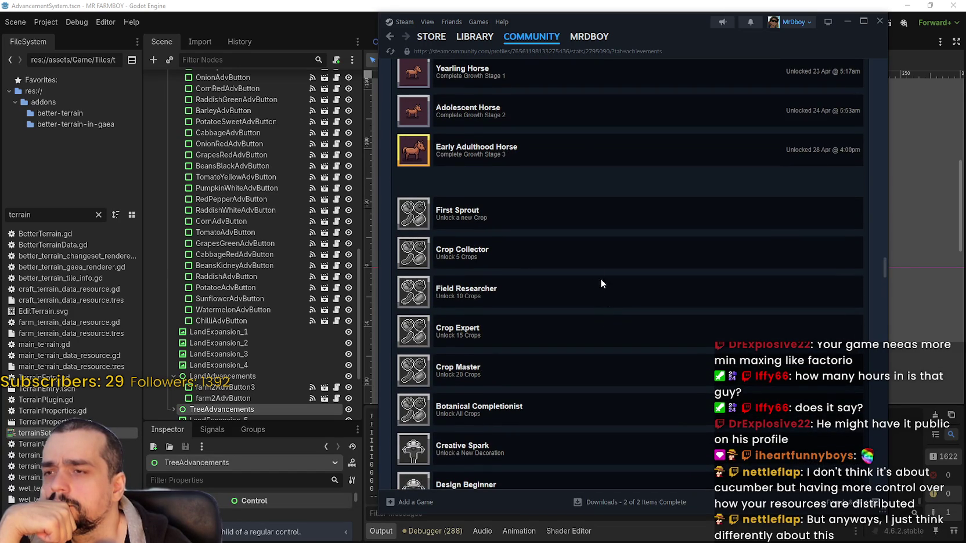
left_click_drag(497, 220, 413, 204)
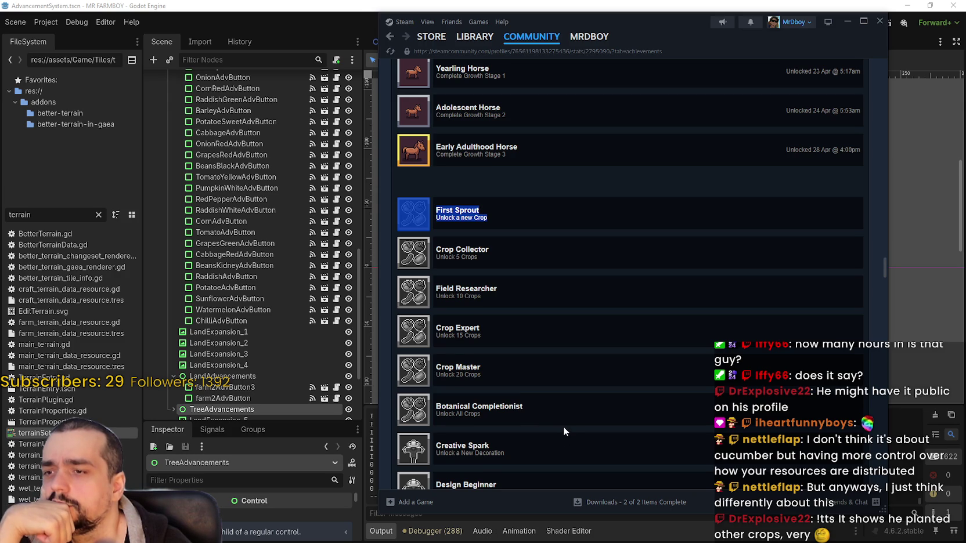
scroll(563, 425, "down", 1)
mouse_move(556, 378)
left_mouse_down()
mouse_move(457, 287)
mouse_move(389, 143)
mouse_move(399, 152)
left_mouse_up()
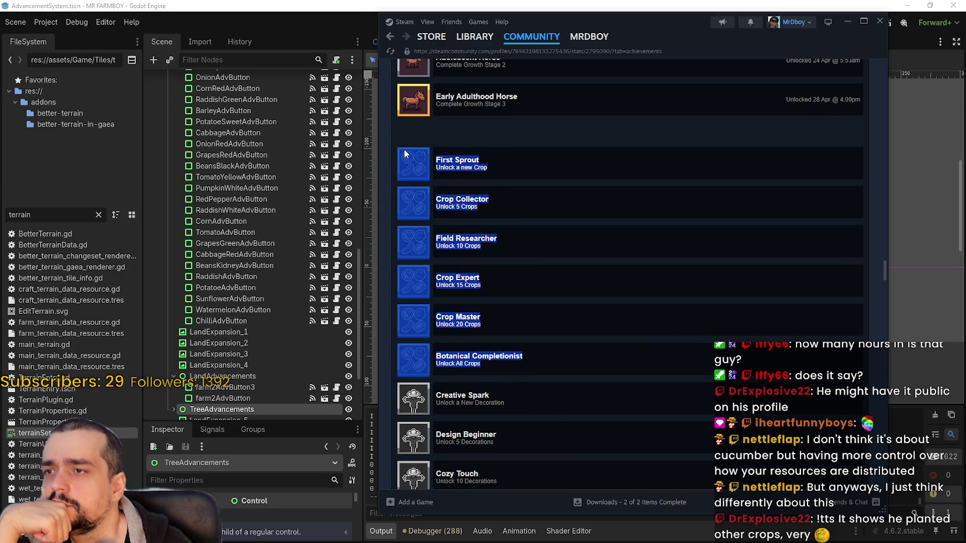
scroll(608, 311, "down", 5)
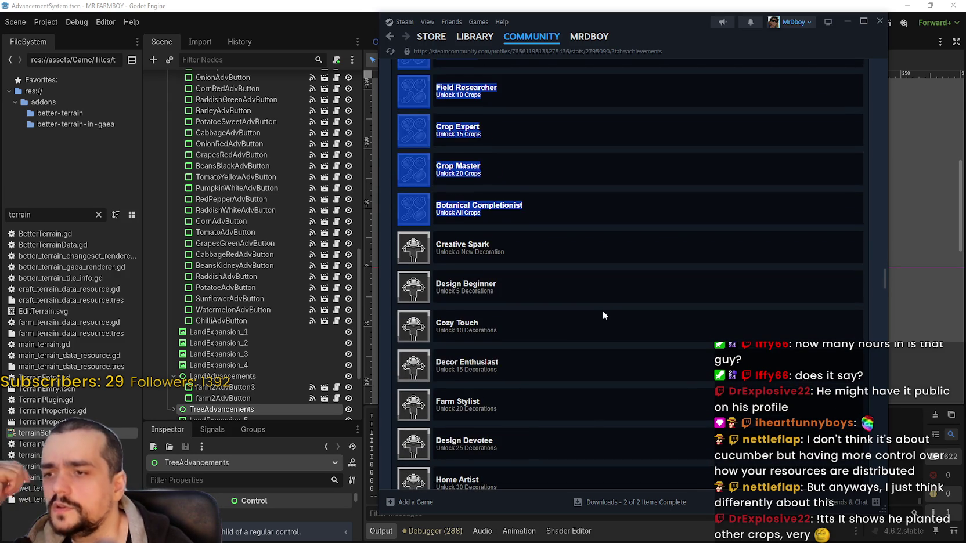
mouse_move(528, 185)
left_mouse_down()
mouse_move(574, 241)
mouse_move(692, 447)
mouse_move(691, 430)
left_mouse_up()
scroll(690, 435, "down", 2)
scroll(688, 424, "down", 5)
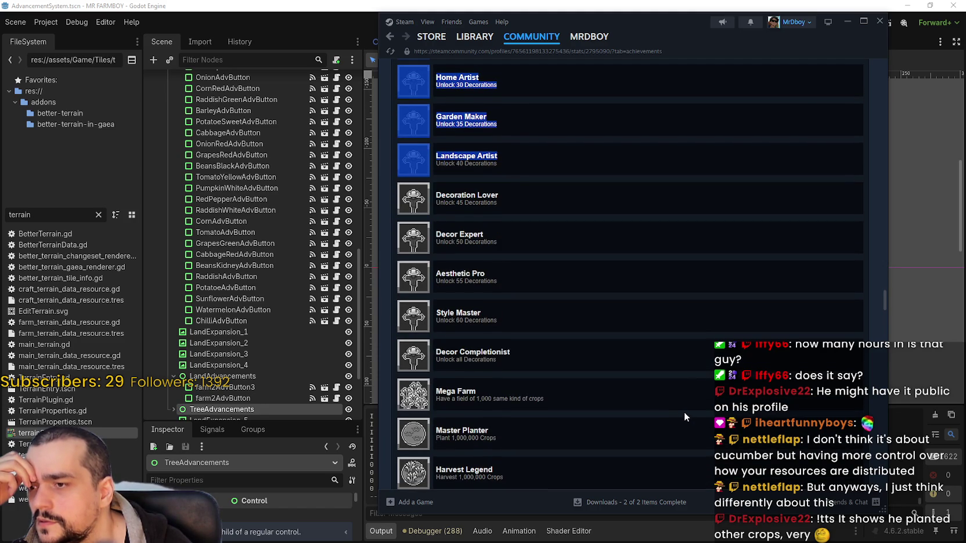
scroll(684, 410, "down", 2)
mouse_move(436, 275)
left_mouse_down()
mouse_move(561, 332)
mouse_move(586, 372)
mouse_move(578, 308)
mouse_move(596, 359)
mouse_move(564, 258)
left_mouse_up()
scroll(580, 348, "down", 1)
scroll(580, 325, "down", 8)
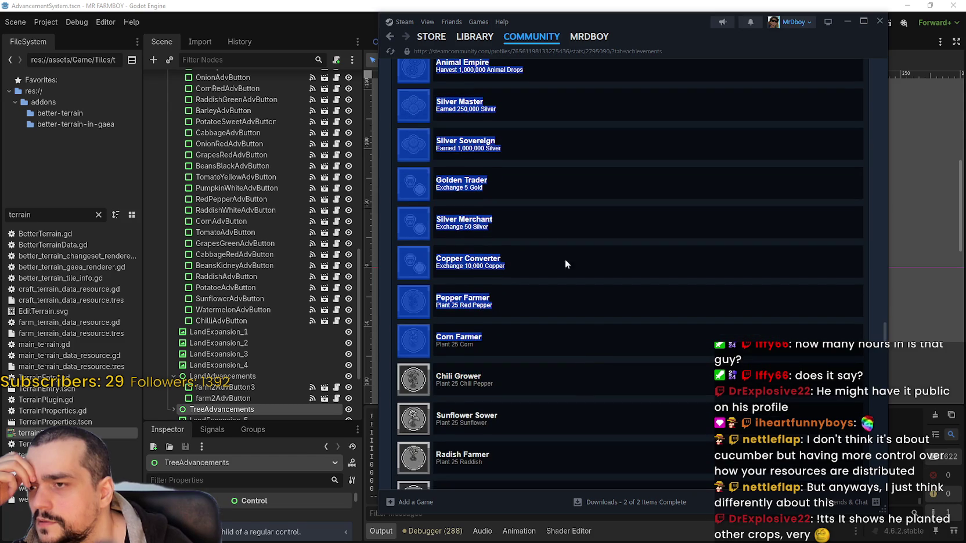
left_click(471, 206)
left_click_drag(476, 227, 546, 233)
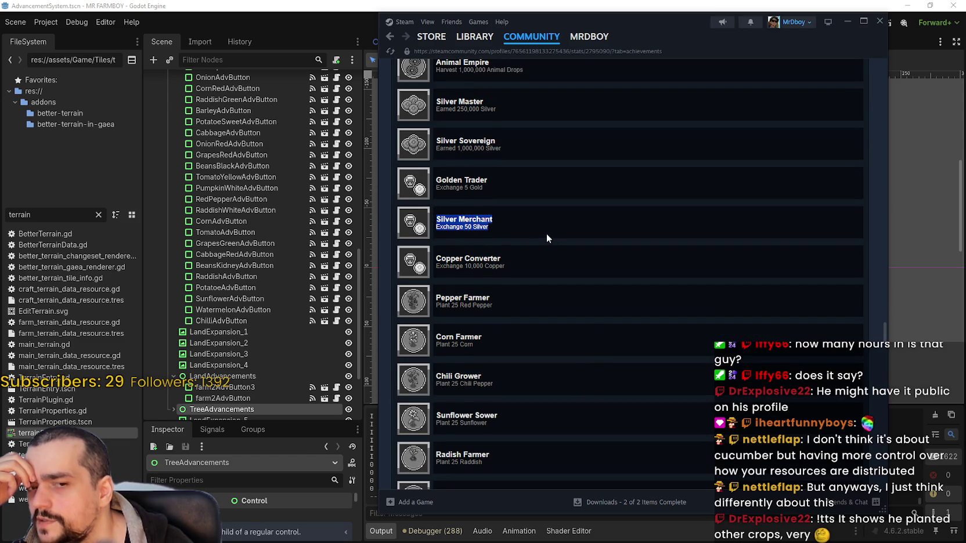
scroll(554, 415, "down", 3)
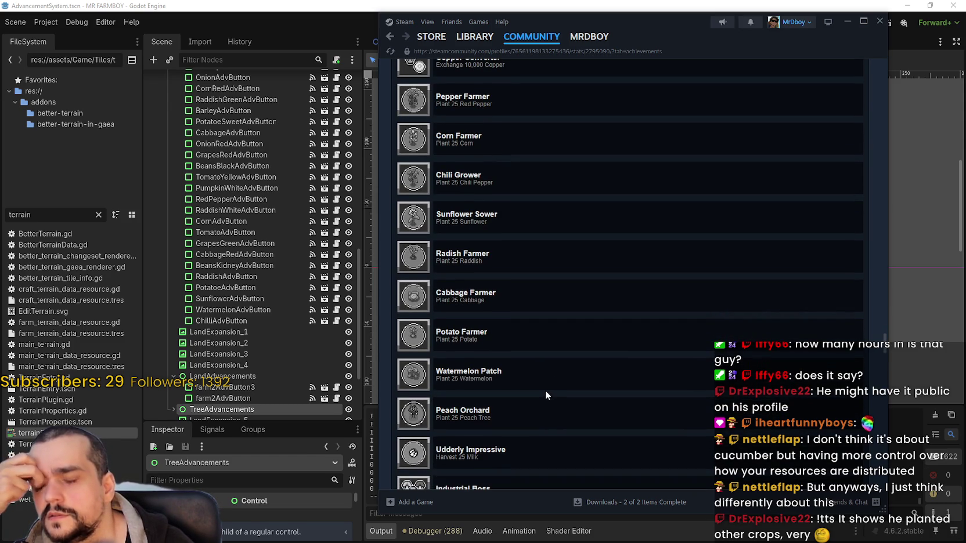
scroll(545, 390, "down", 2)
scroll(532, 368, "down", 4)
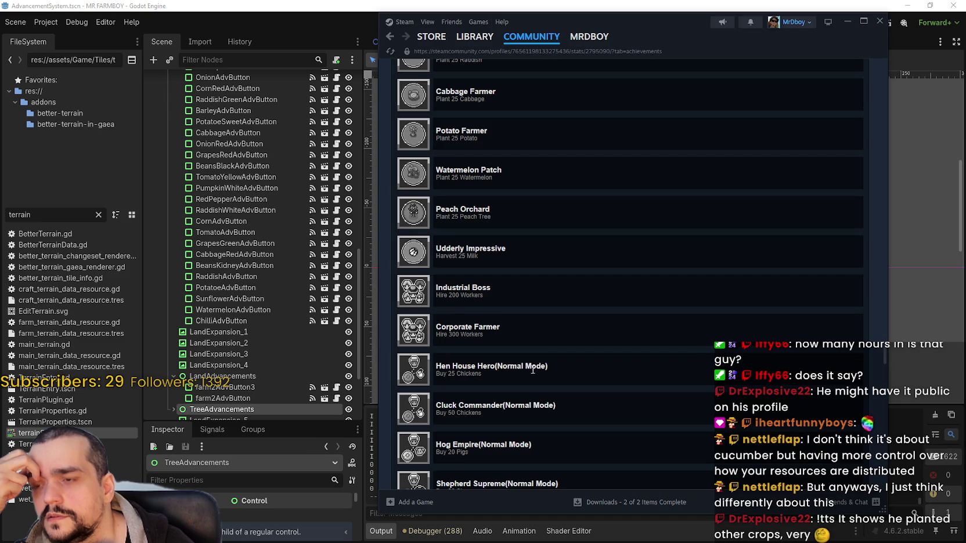
scroll(529, 367, "down", 5)
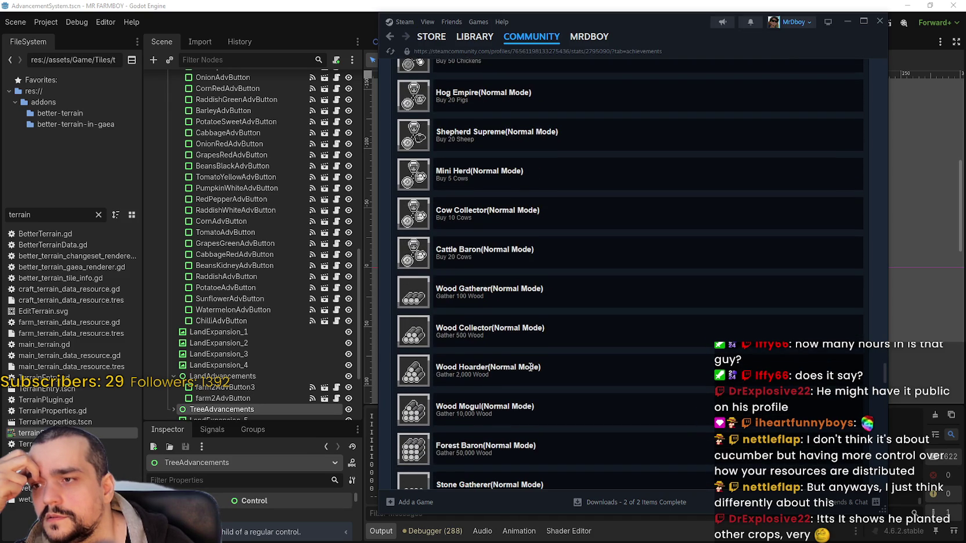
scroll(530, 367, "down", 2)
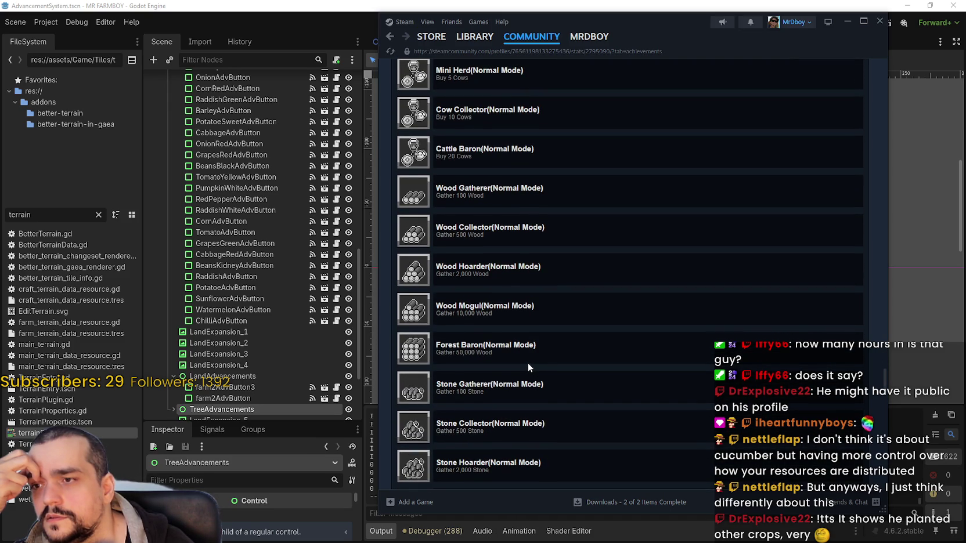
scroll(527, 363, "down", 6)
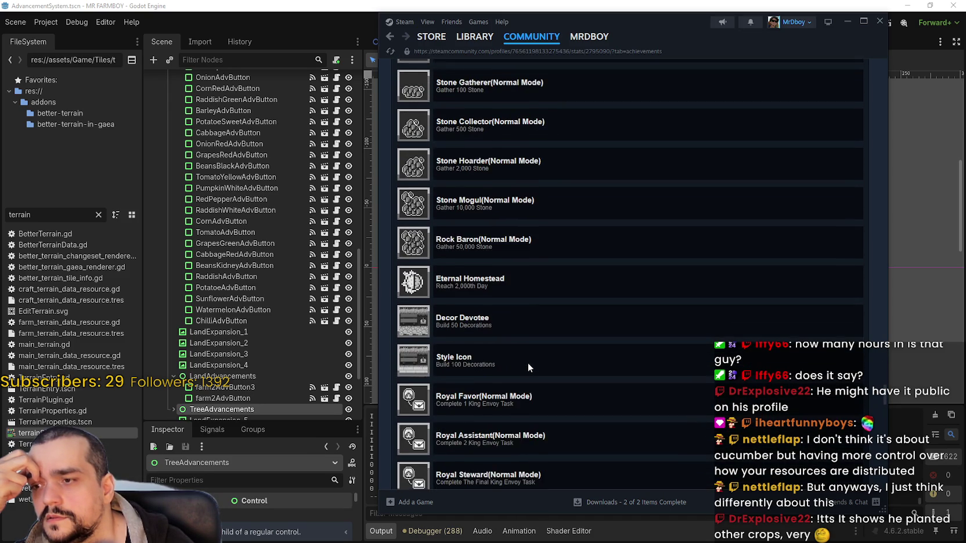
scroll(527, 363, "down", 5)
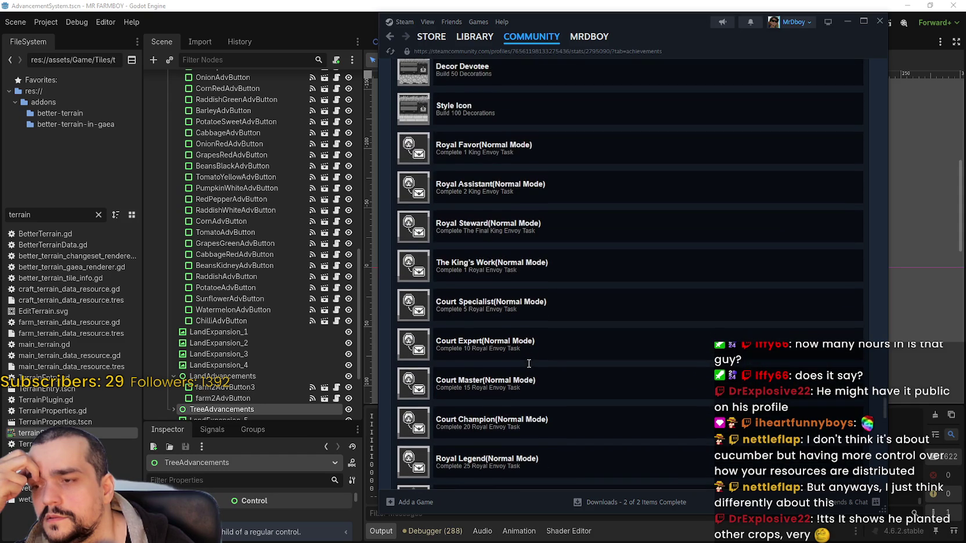
scroll(528, 363, "down", 2)
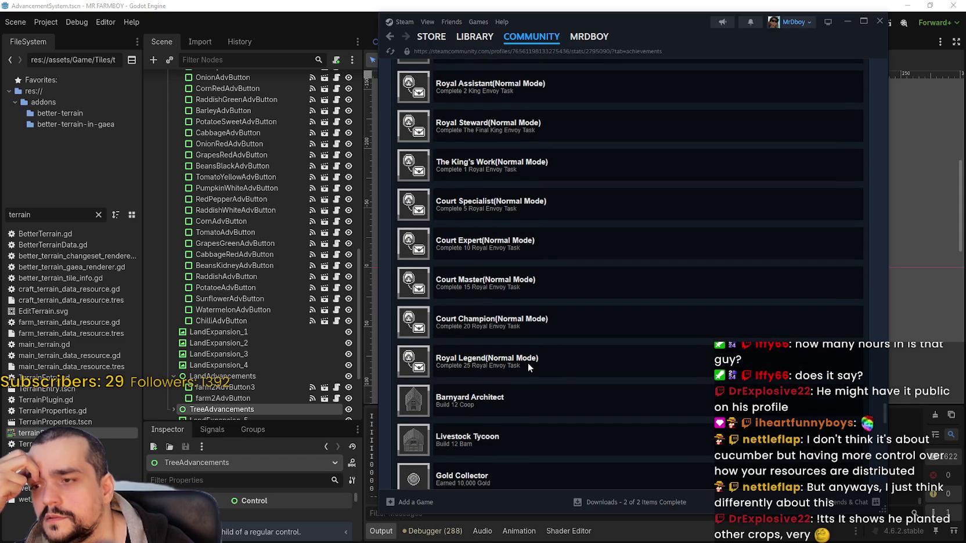
scroll(528, 362, "down", 2)
scroll(527, 363, "up", 4)
scroll(528, 365, "down", 4)
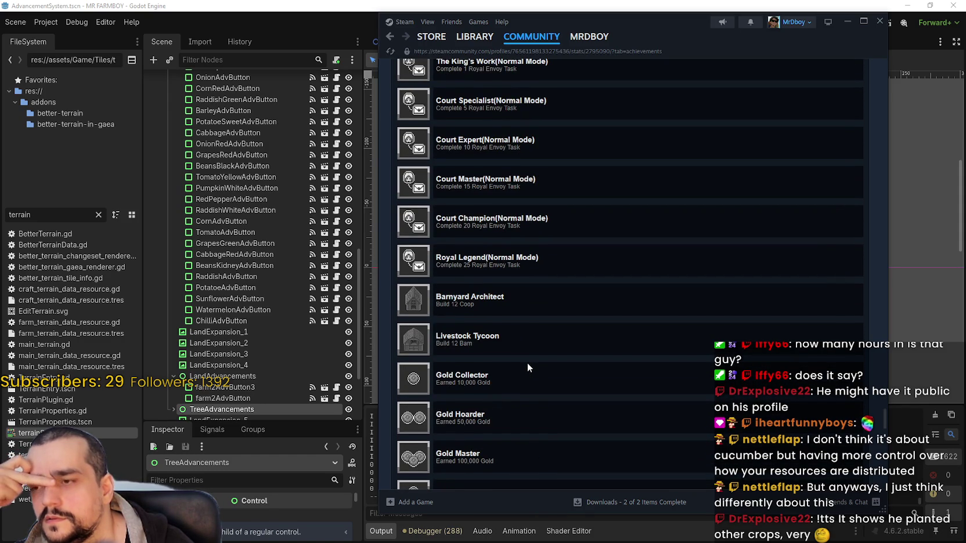
scroll(526, 363, "down", 2)
scroll(527, 367, "down", 1)
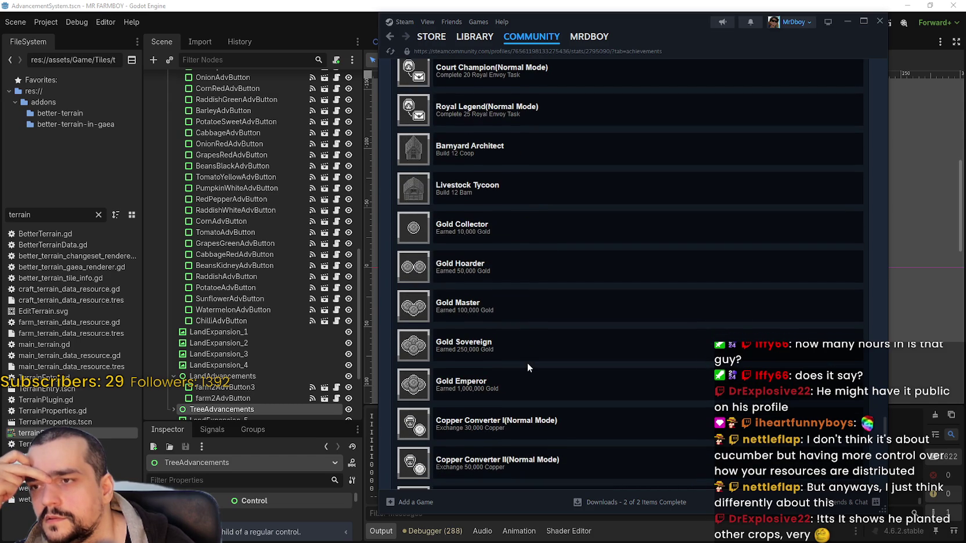
scroll(526, 363, "down", 7)
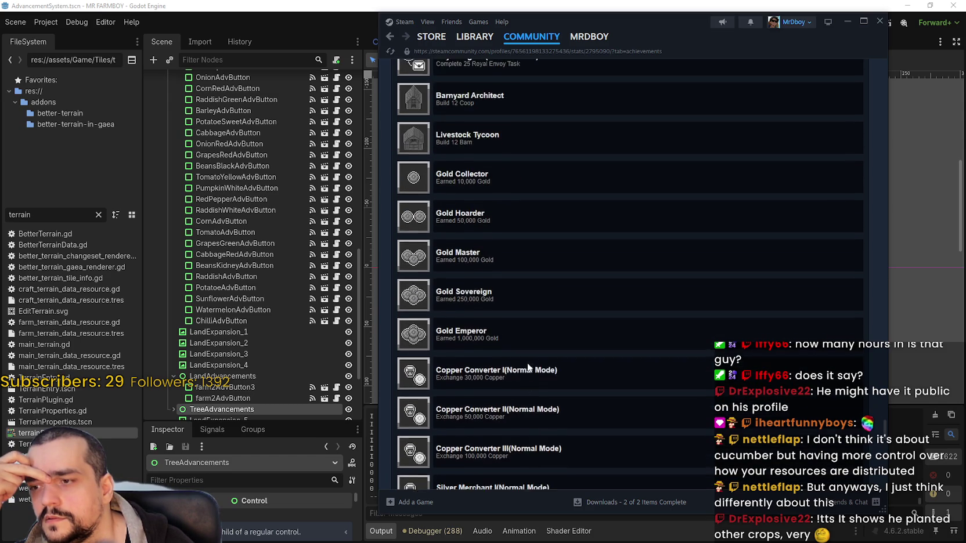
scroll(884, 447, "down", 5)
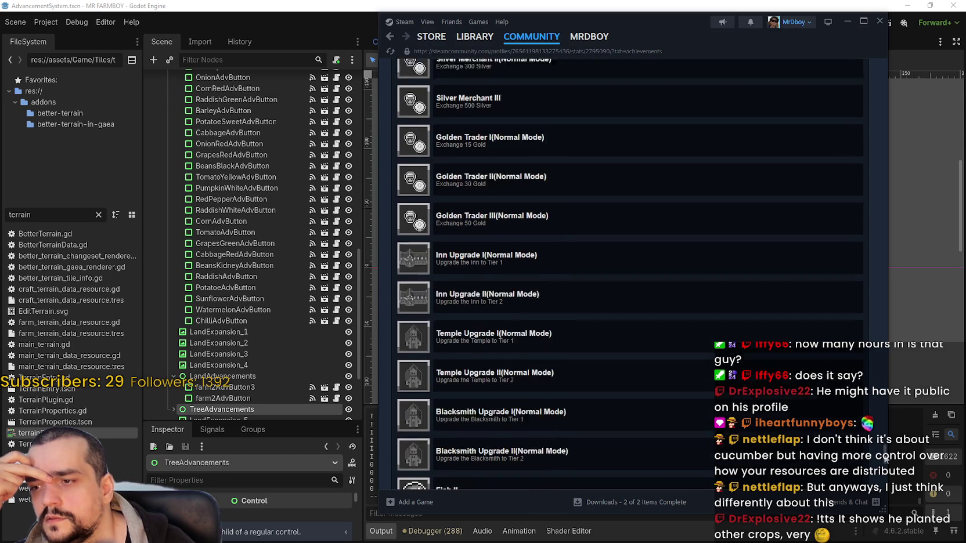
scroll(884, 462, "down", 6)
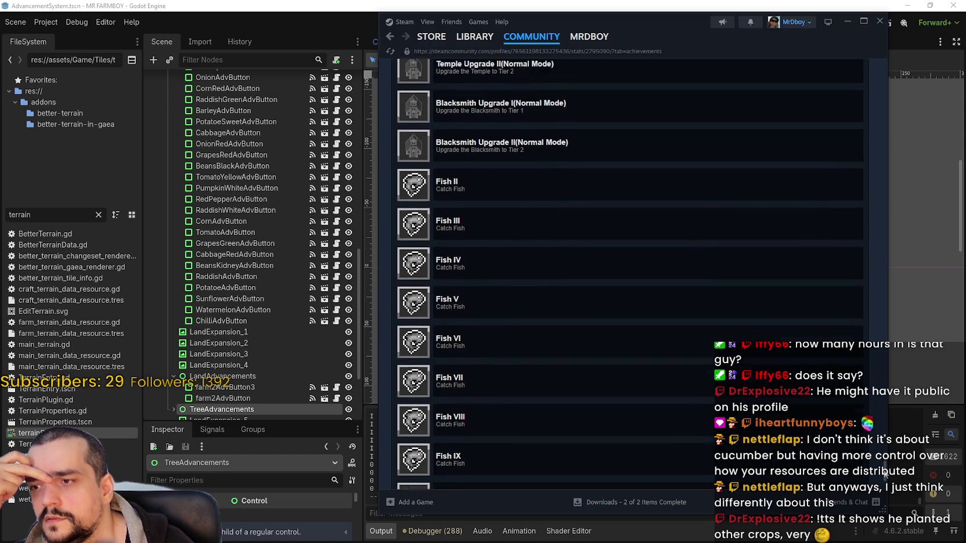
mouse_move(883, 479)
left_mouse_down()
mouse_move(863, 163)
mouse_move(876, 117)
mouse_move(874, 164)
left_mouse_up()
Browse the achievements list, highlighting the crop achievements, Creative Spark and First Sprout.
scroll(876, 167, "down", 1)
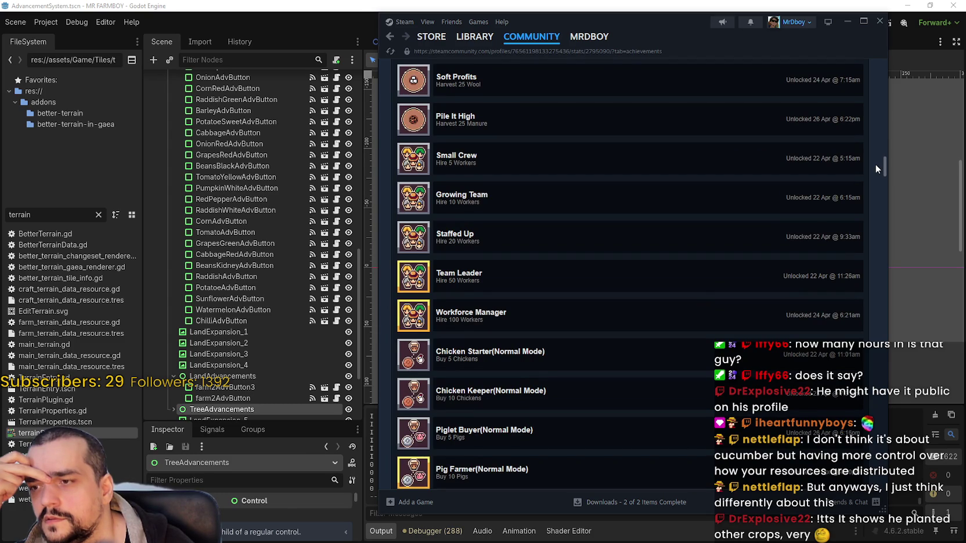
left_click_drag(876, 164, 867, 203)
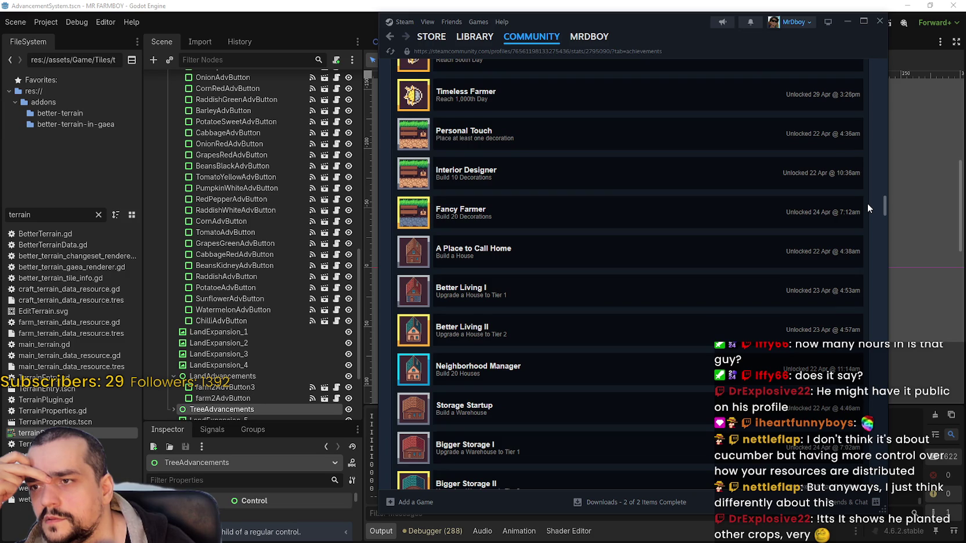
left_click_drag(867, 203, 877, 270)
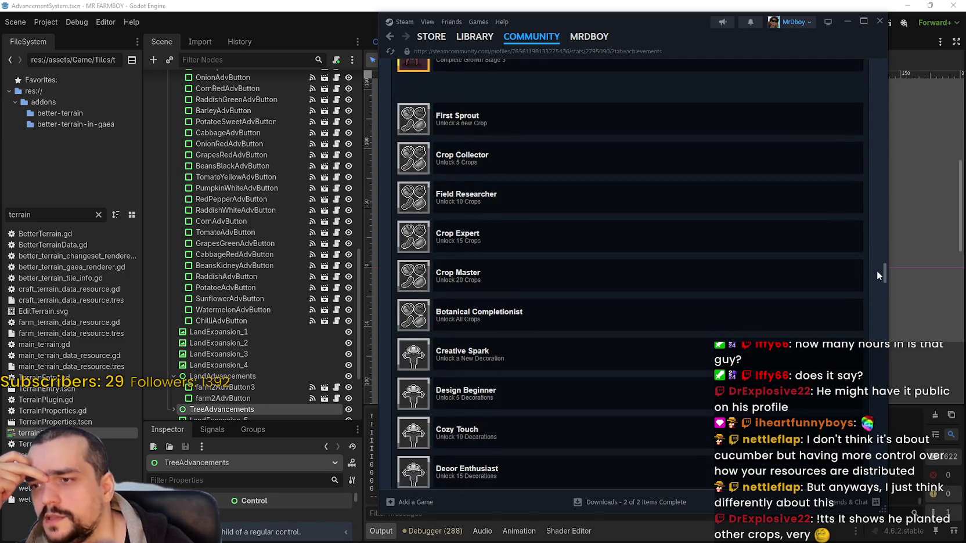
mouse_move(485, 123)
left_mouse_down()
mouse_move(464, 123)
mouse_move(481, 241)
mouse_move(515, 357)
mouse_move(542, 389)
left_mouse_up()
scroll(525, 359, "down", 2)
left_click_drag(510, 290, 391, 285)
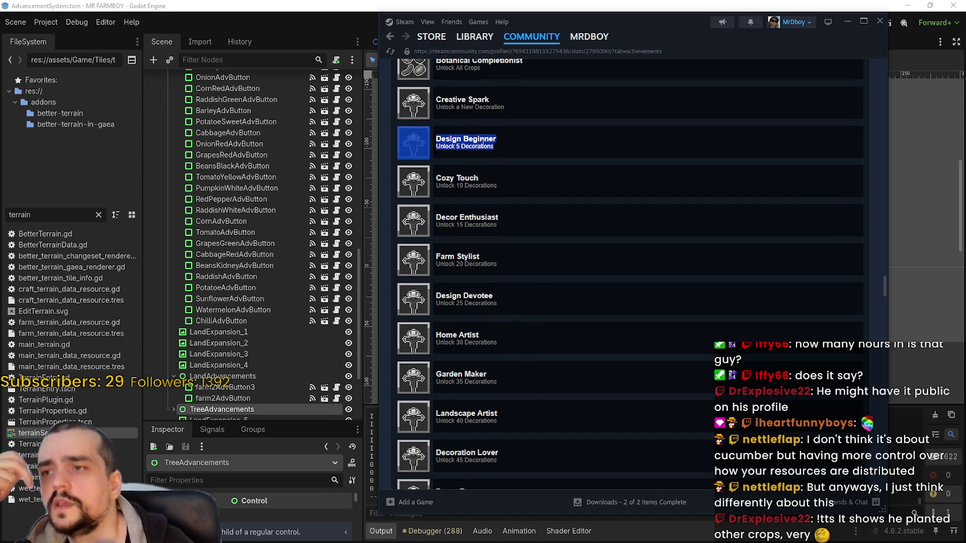
left_click(515, 142)
left_click_drag(505, 261, 406, 243)
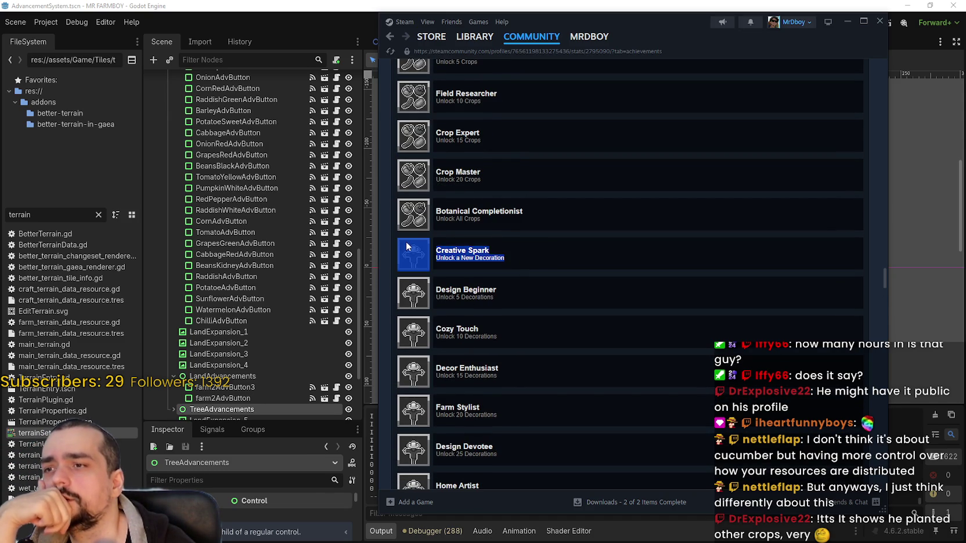
mouse_move(883, 276)
left_mouse_down()
mouse_move(877, 235)
mouse_move(876, 258)
left_mouse_up()
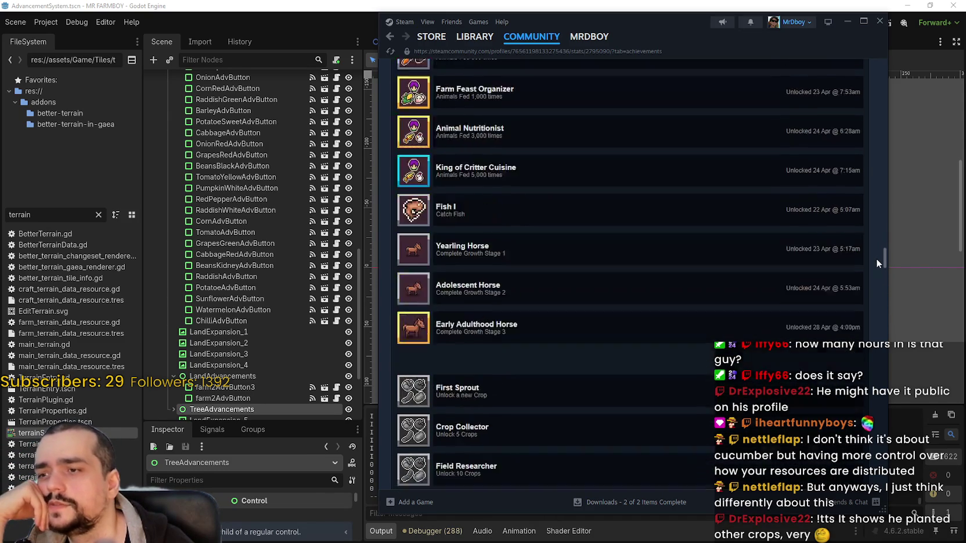
mouse_move(485, 291)
left_mouse_down()
mouse_move(438, 283)
mouse_move(504, 293)
mouse_move(400, 286)
left_mouse_up()
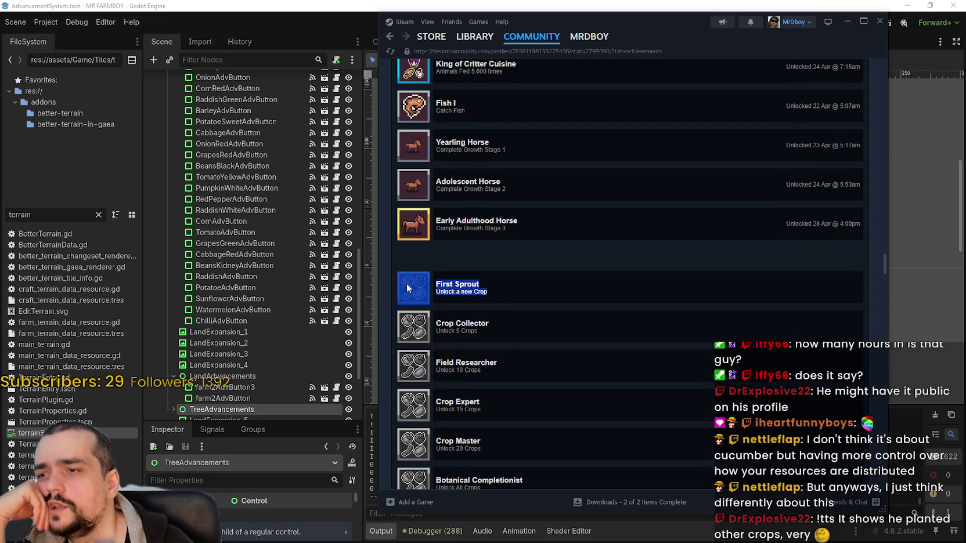
left_click_drag(882, 264, 892, 173)
mouse_move(892, 157)
left_mouse_down()
mouse_move(889, 106)
mouse_move(868, 66)
left_mouse_up()
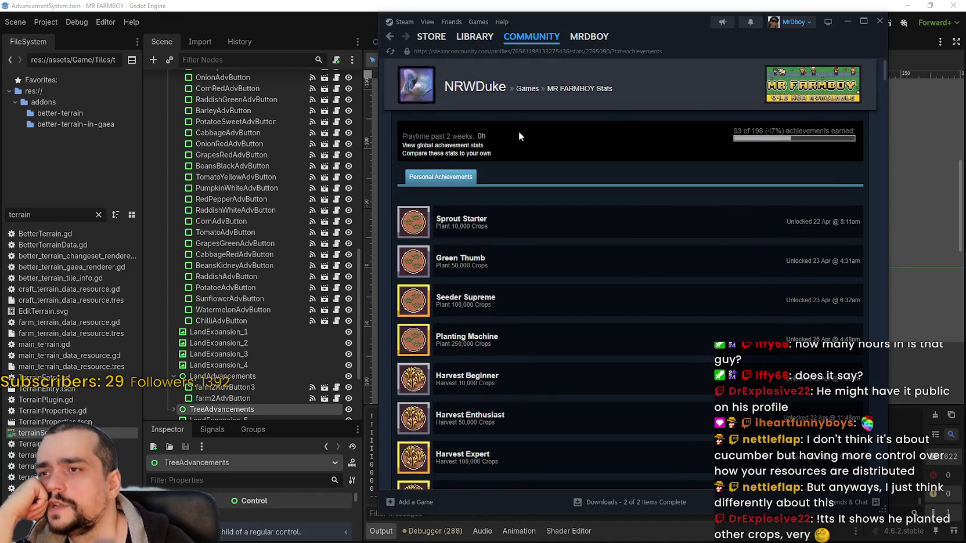
Go to the Library and open the MR FARMBOY store page, then launch Calculator.
left_click(472, 37)
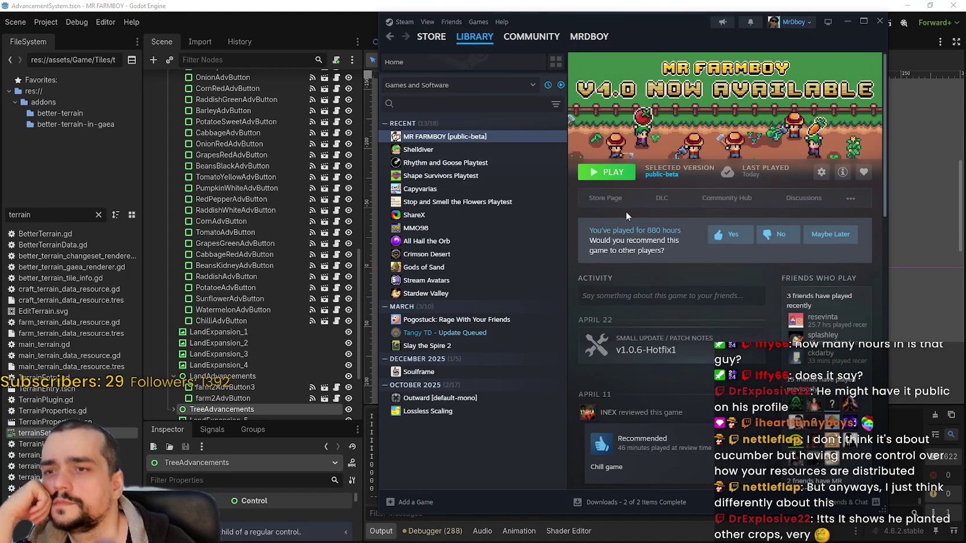
left_click(605, 198)
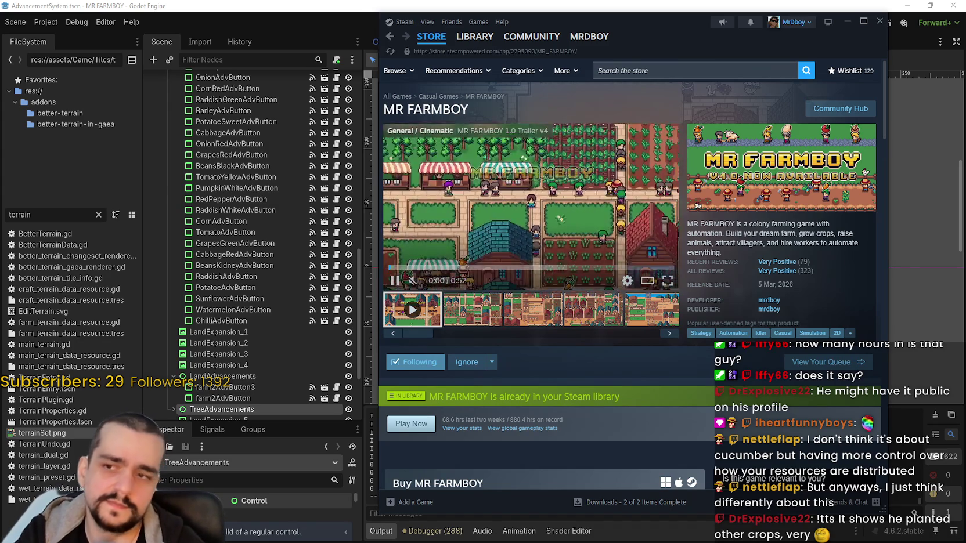
key("XF86Calculator")
Compute 1000 ÷ 60 ≈ 16.67 in Calculator, close it, and show the MR FARMBOY library page.
type("1")
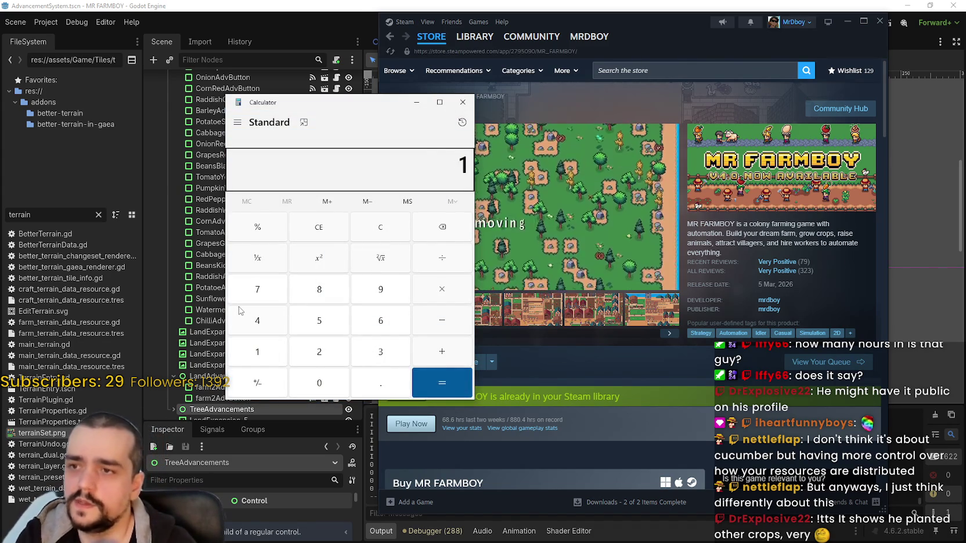
type(",000")
key("slash")
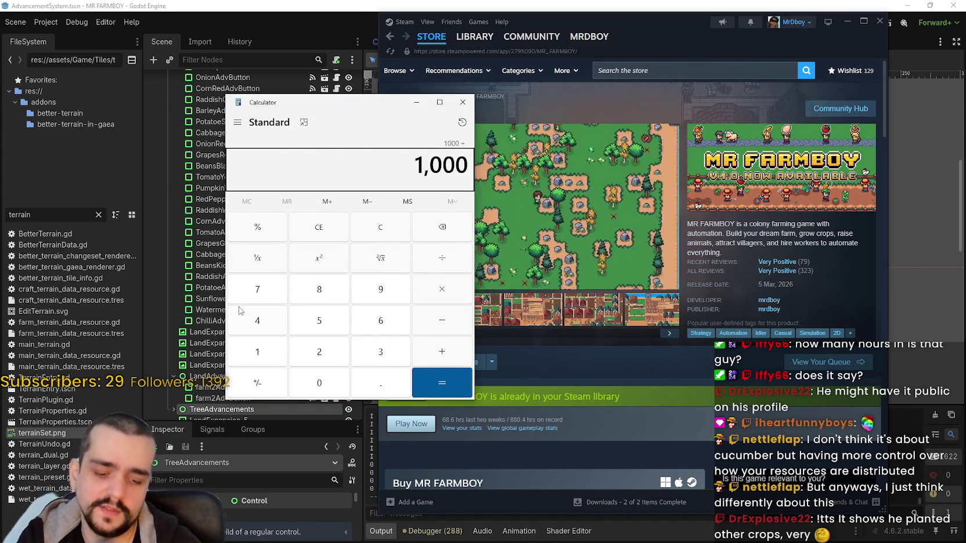
type("60")
key("Return")
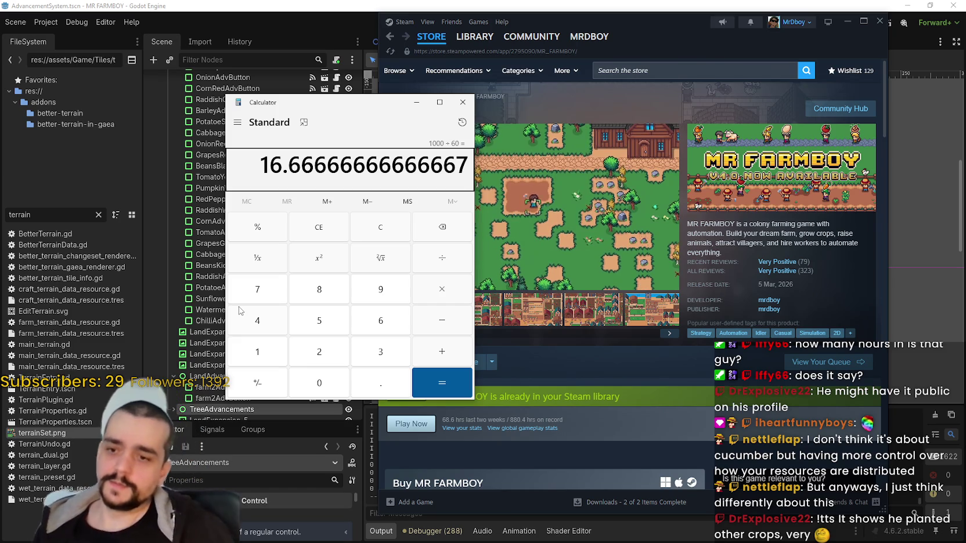
left_click(462, 102)
left_click(474, 37)
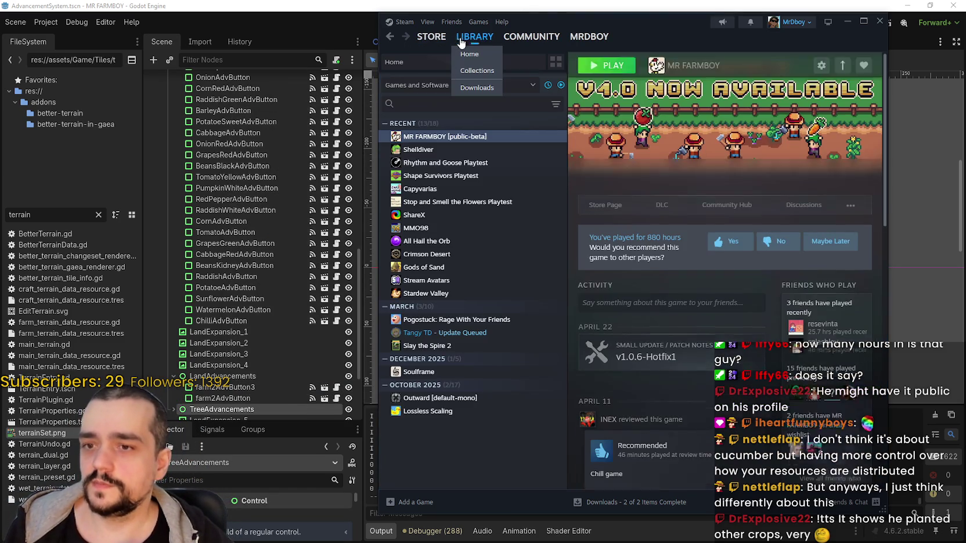
left_click(486, 4)
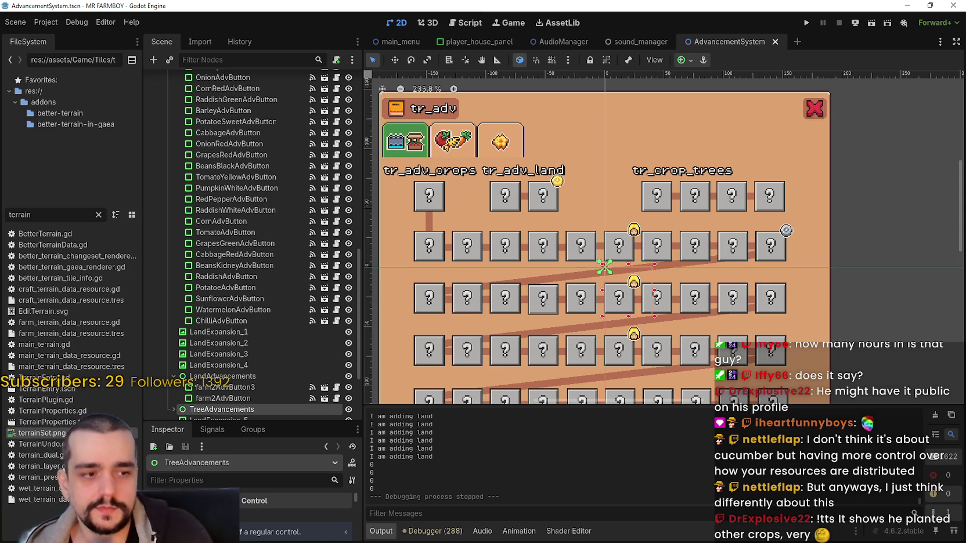
scroll(678, 258, "down", 1)
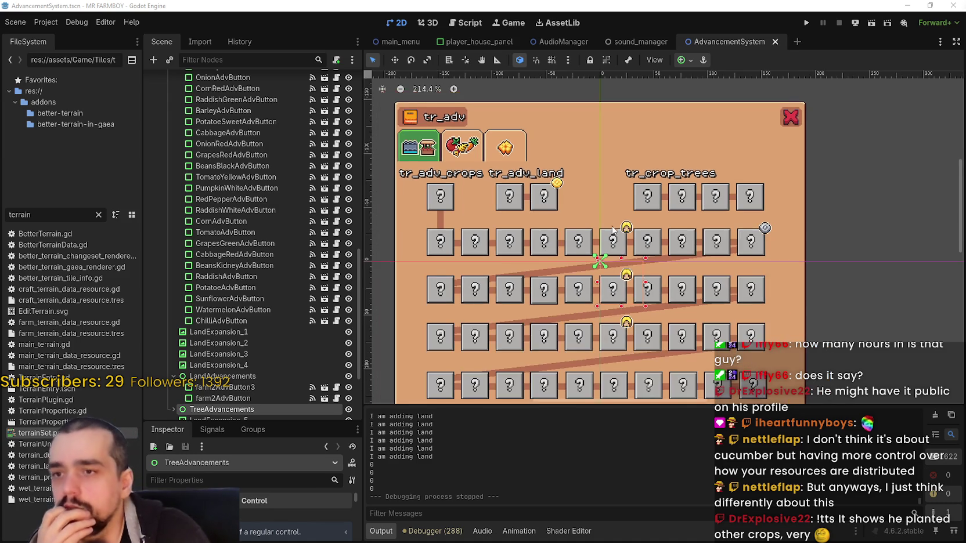
scroll(679, 258, "up", 2)
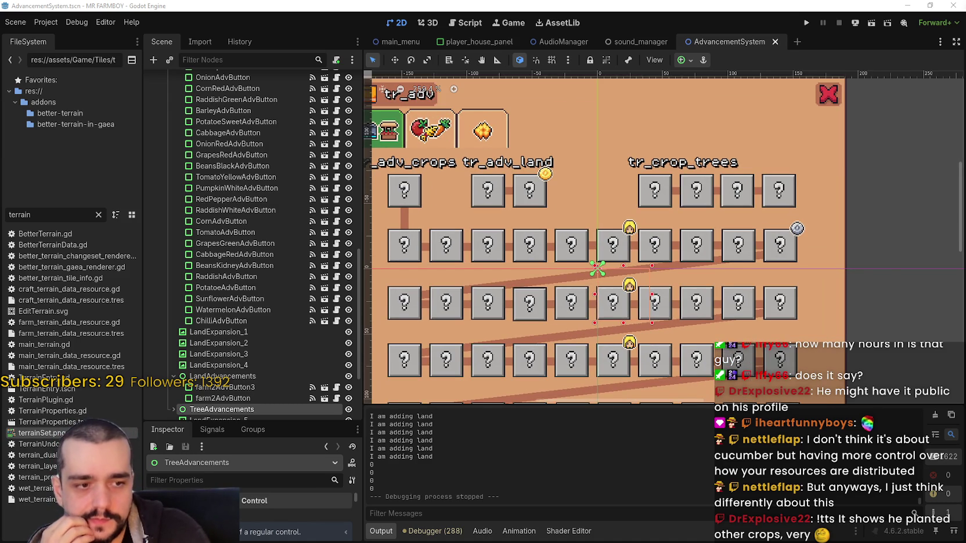
key("alt+Tab")
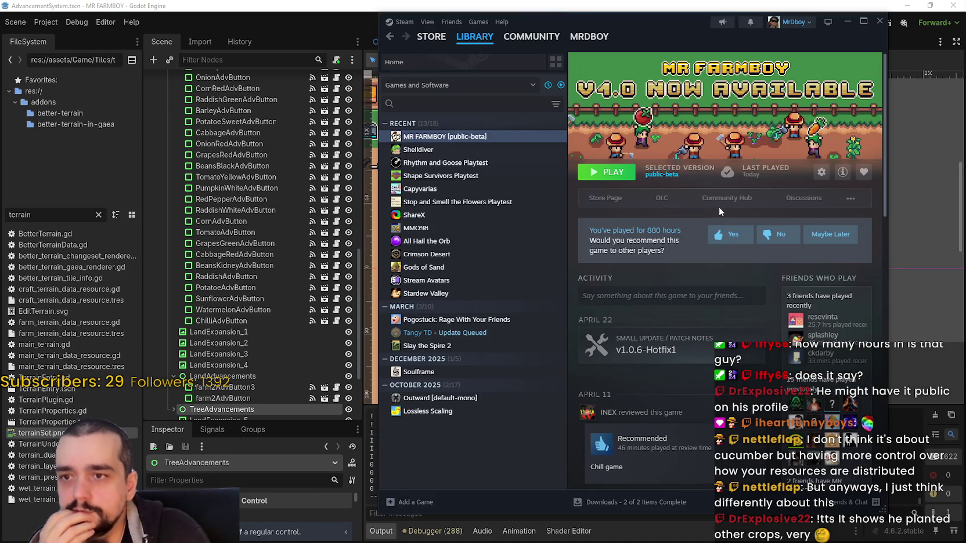
Open the MR FARMBOY Community Hub, then Alt+Tab back to the Godot editor.
left_click(722, 201)
key("alt+Tab")
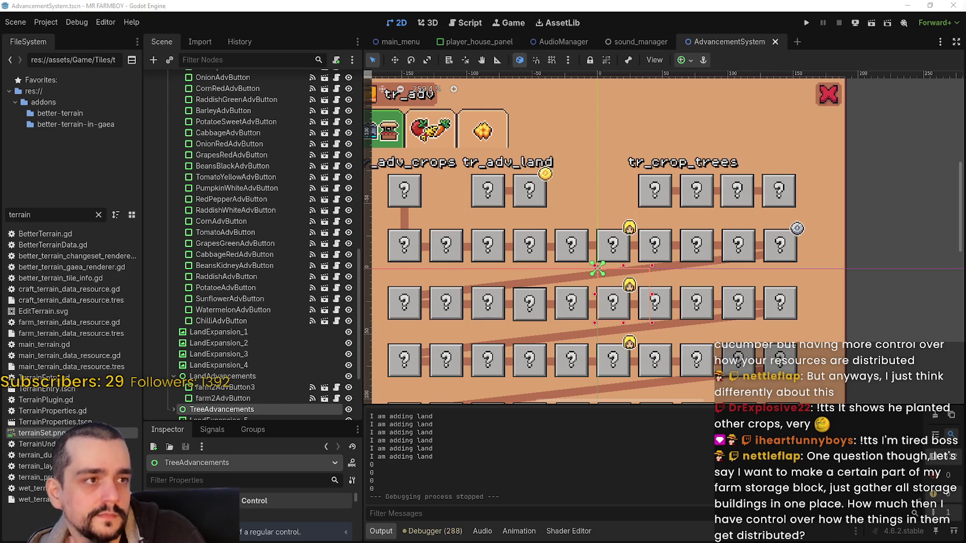
Add an empty bullet under Incremental Mode in the V1.0.7 notes and run the Godot project.
key("alt+Tab")
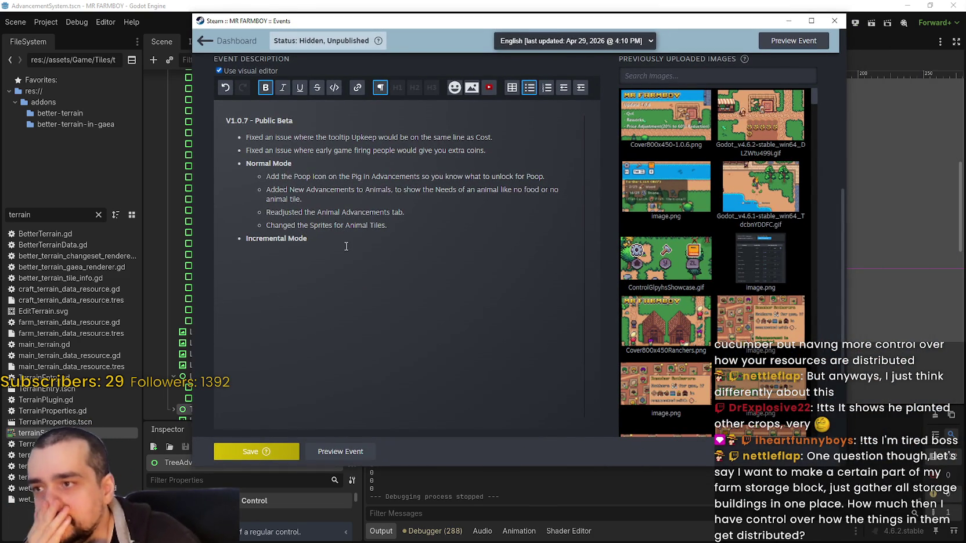
key("Return")
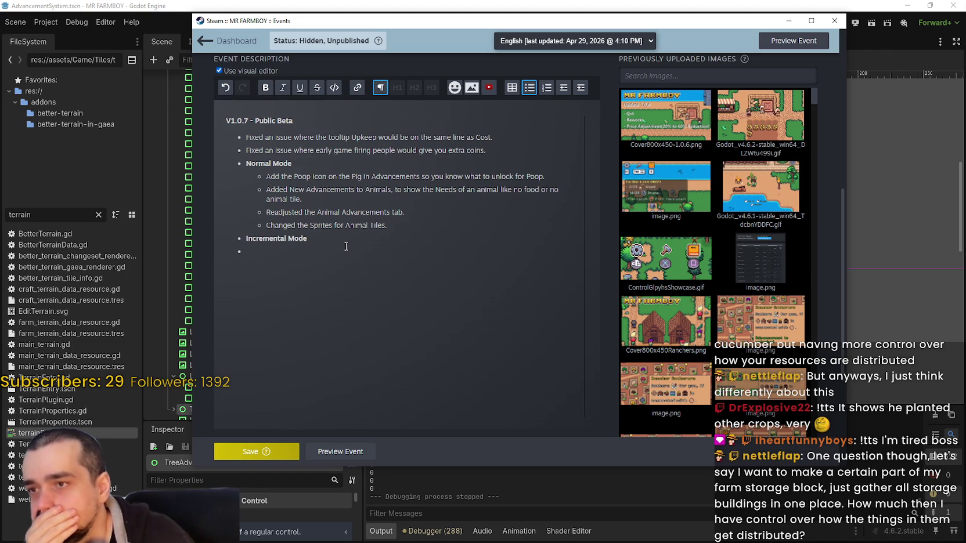
mouse_move(637, 133)
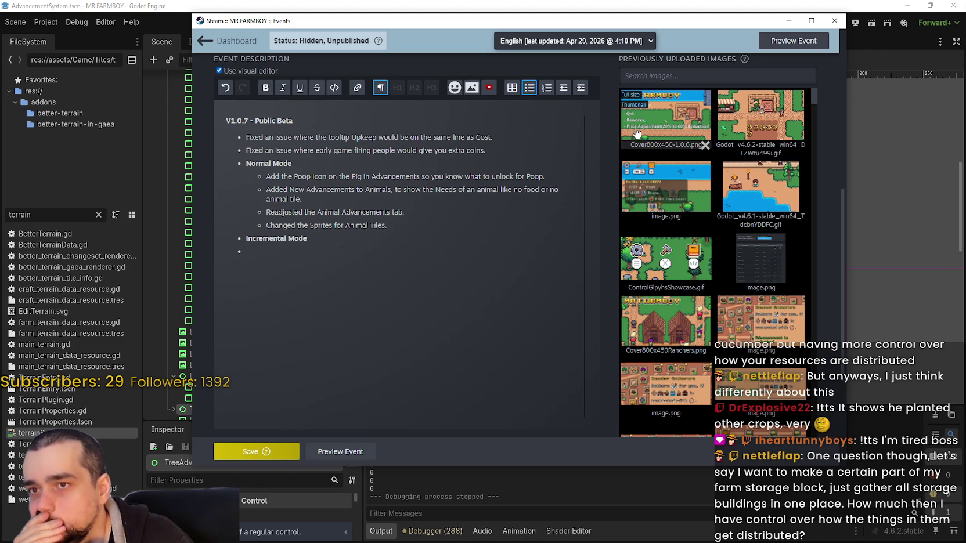
left_click_drag(639, 21, 652, 68)
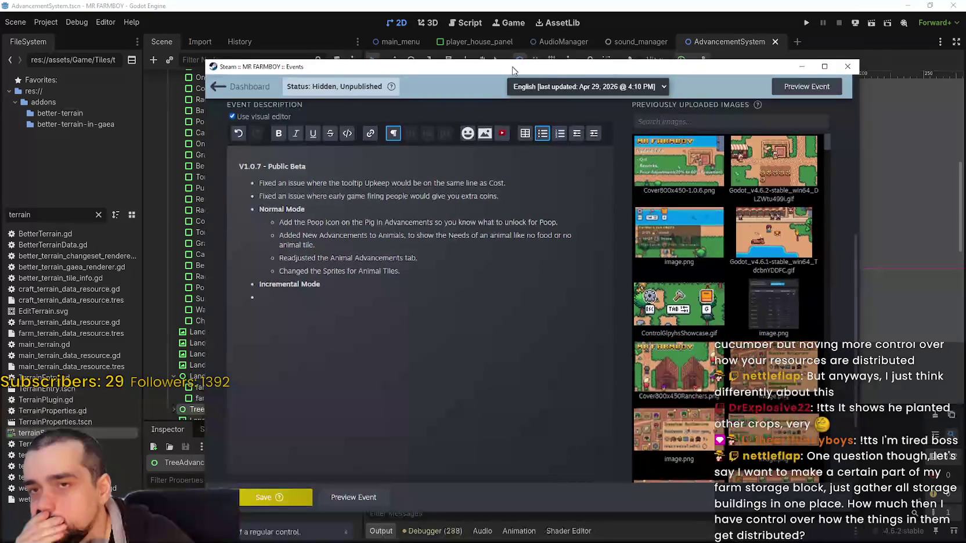
left_click(803, 21)
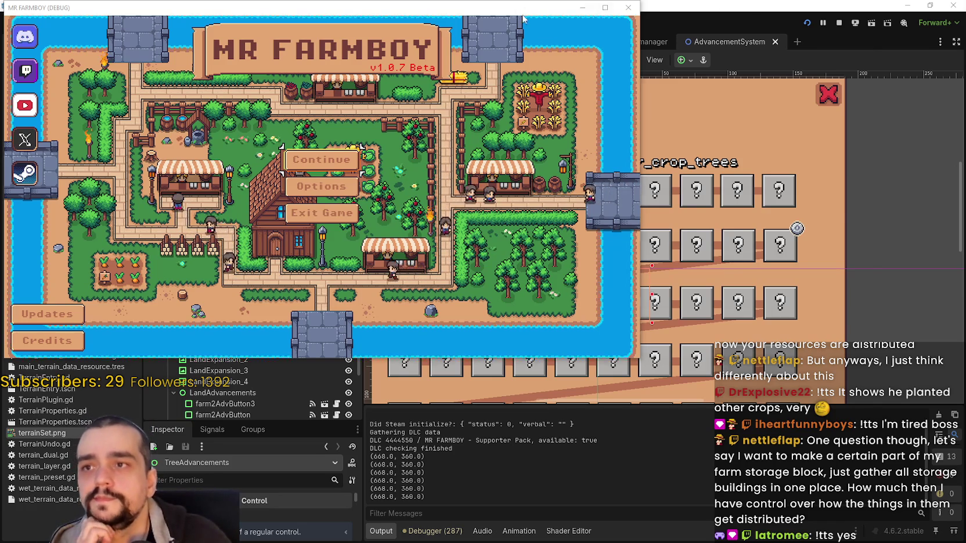
Centre the game window, open the save list via Continue, and maximize the window.
left_click_drag(464, 7, 696, 45)
left_click(553, 198)
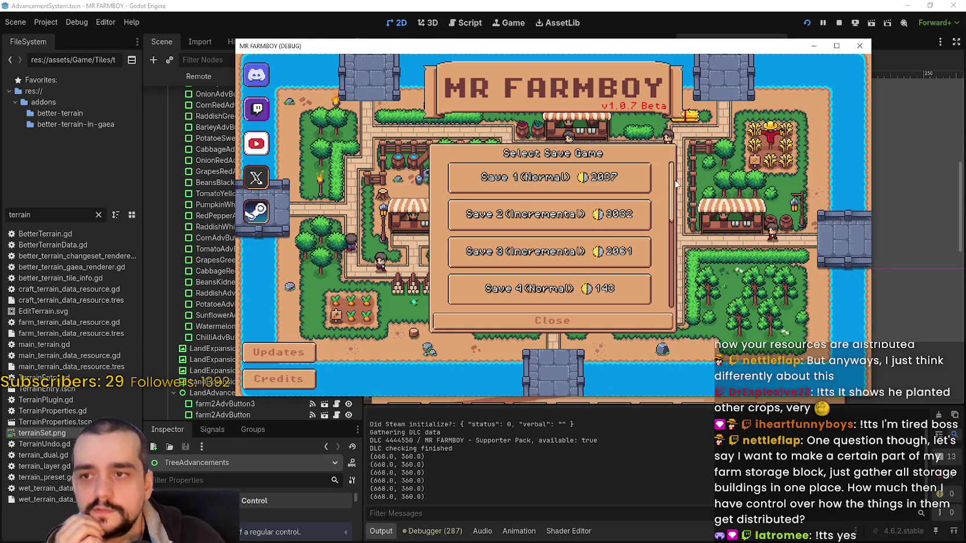
scroll(584, 262, "down", 1)
scroll(584, 262, "up", 1)
scroll(585, 262, "down", 1)
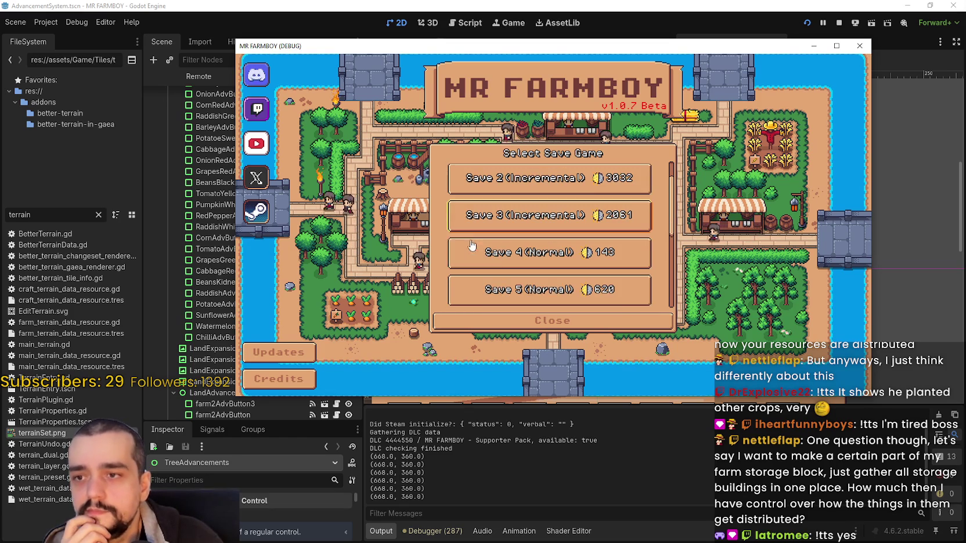
double_click(741, 45)
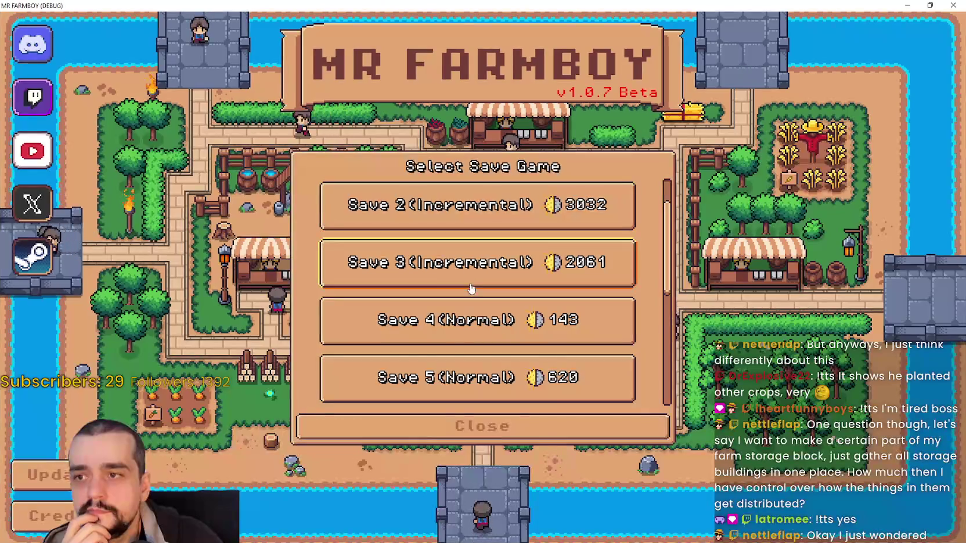
Choose Save 6 (Incremental) from the save list and load it.
scroll(475, 335, "down", 4)
scroll(475, 336, "down", 2)
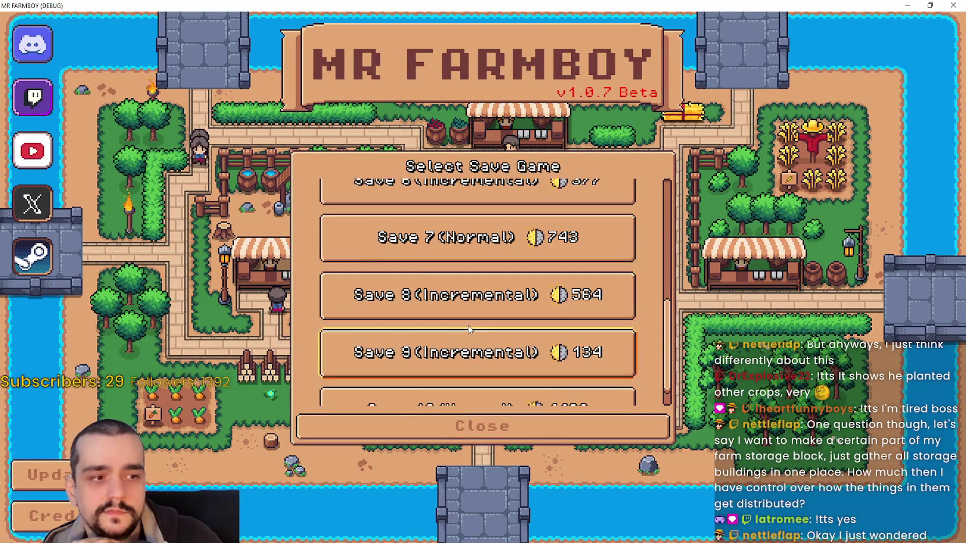
left_click(558, 313)
scroll(557, 313, "up", 1)
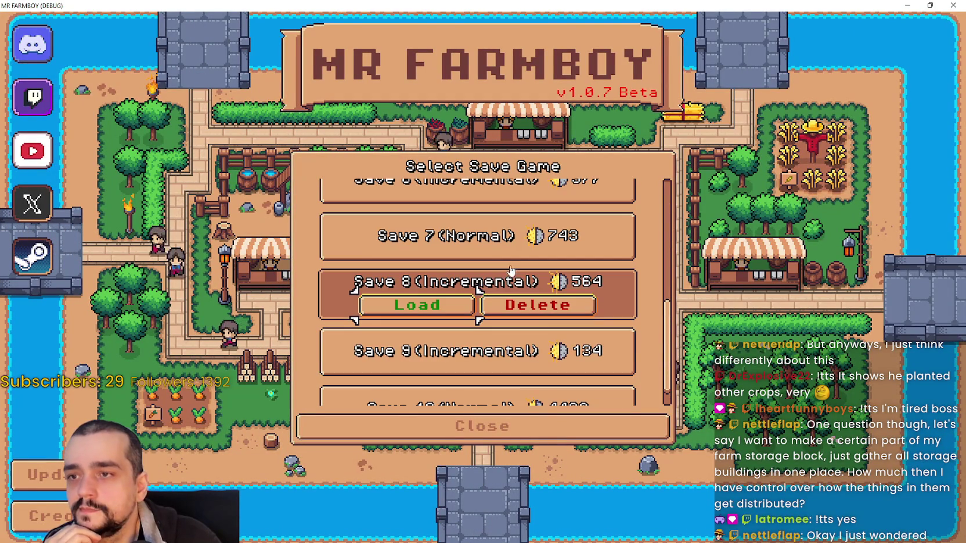
scroll(516, 315, "up", 3)
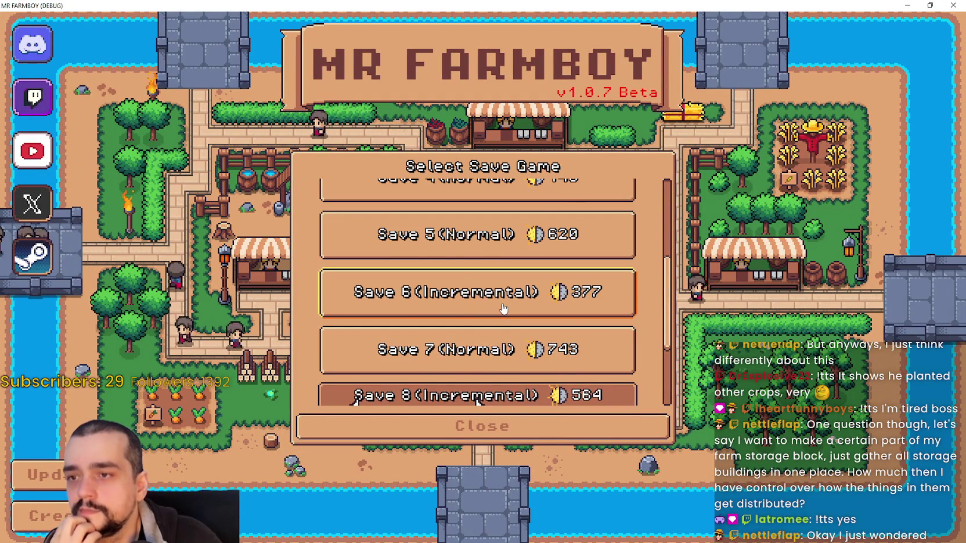
scroll(502, 313, "up", 1)
left_click(431, 314)
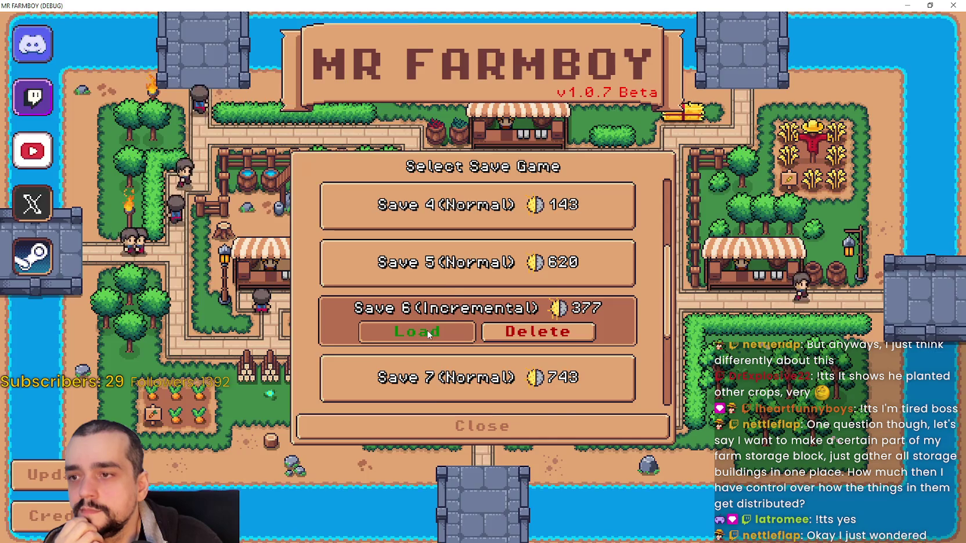
left_click(426, 330)
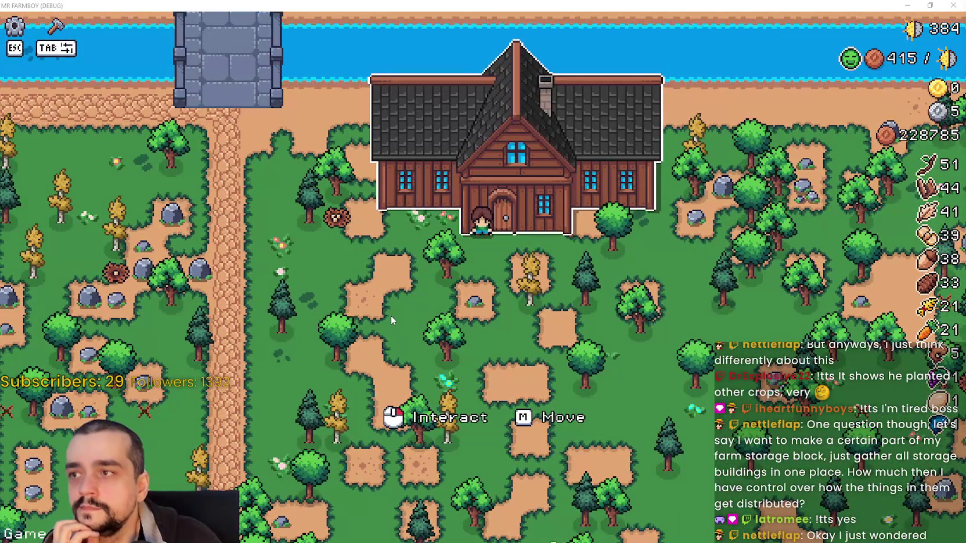
Press Tab in the running game to show the crop and building advancement tree.
scroll(391, 315, "down", 4)
scroll(392, 310, "up", 5)
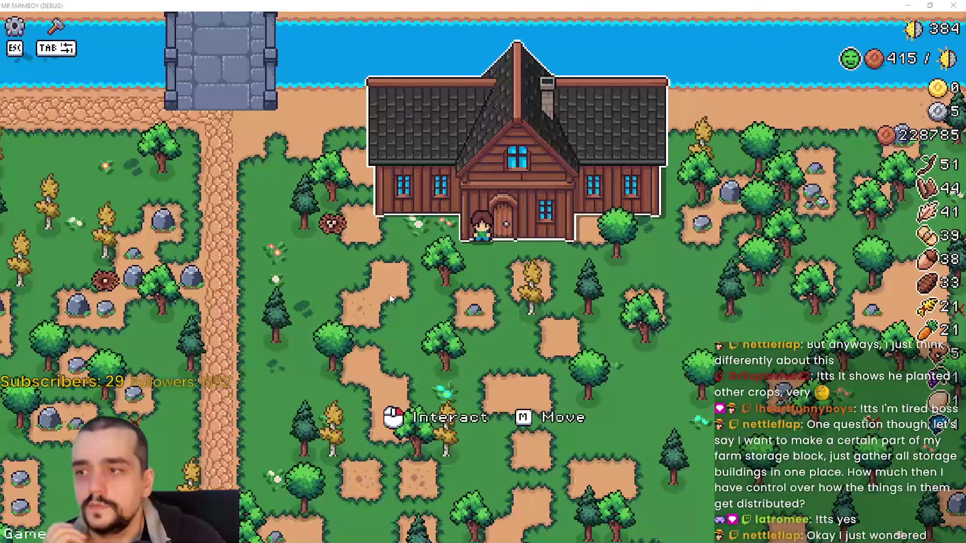
scroll(557, 299, "down", 1)
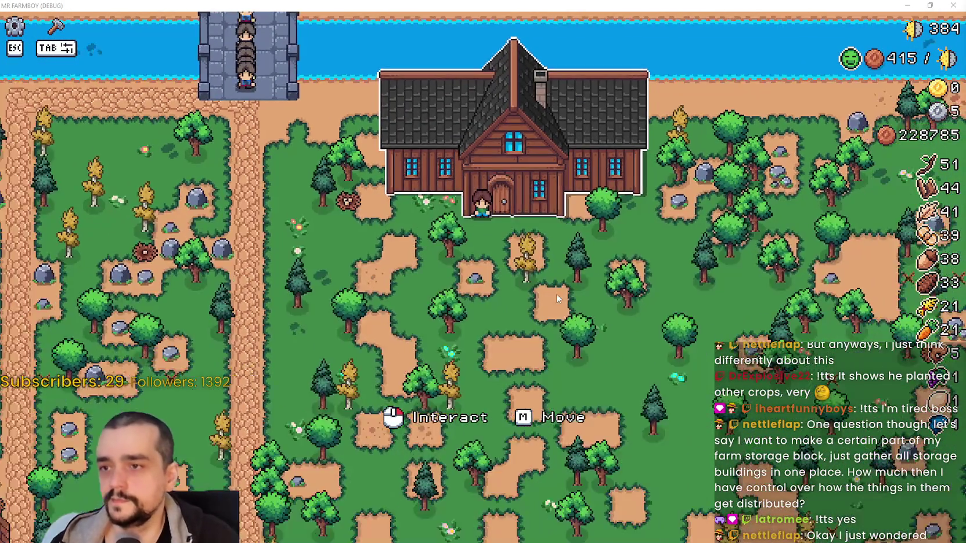
key("Tab")
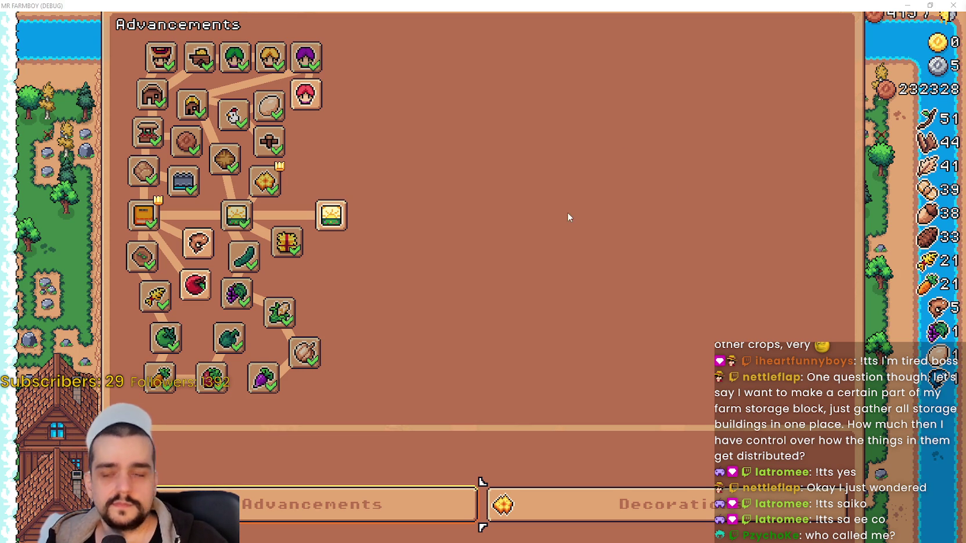
Restore and nudge the game window aside, bring Godot forward, and zoom out on the tr_adv grid.
left_click(921, 3)
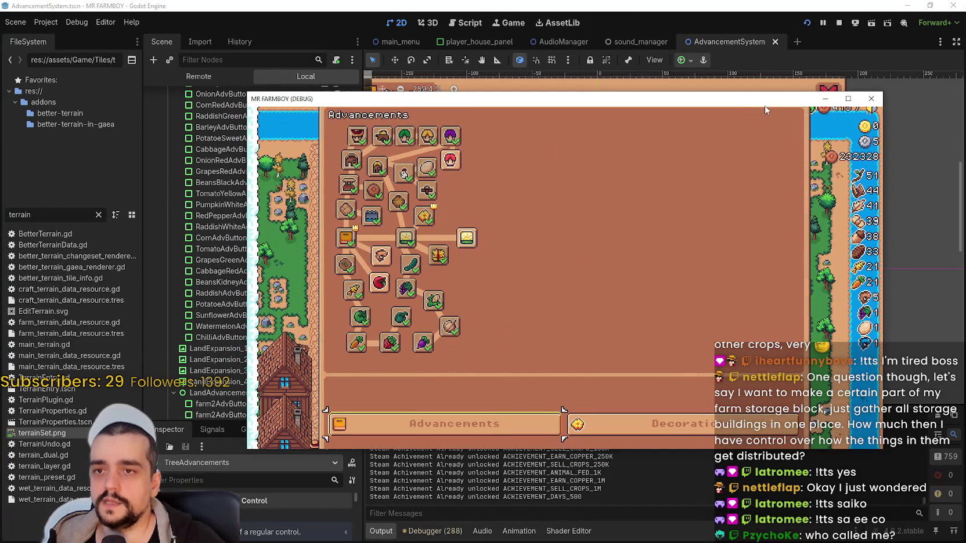
left_click_drag(751, 96, 762, 113)
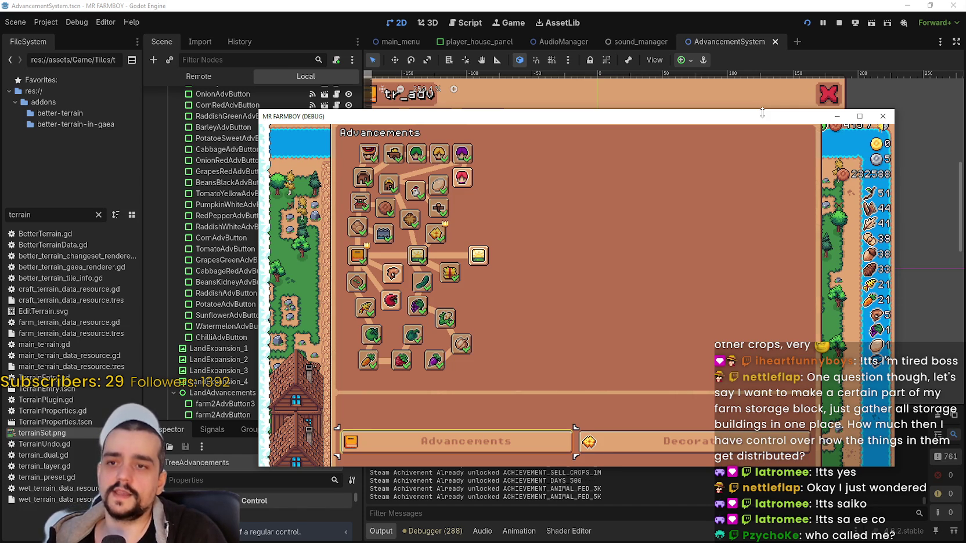
left_click(741, 9)
scroll(520, 302, "down", 3)
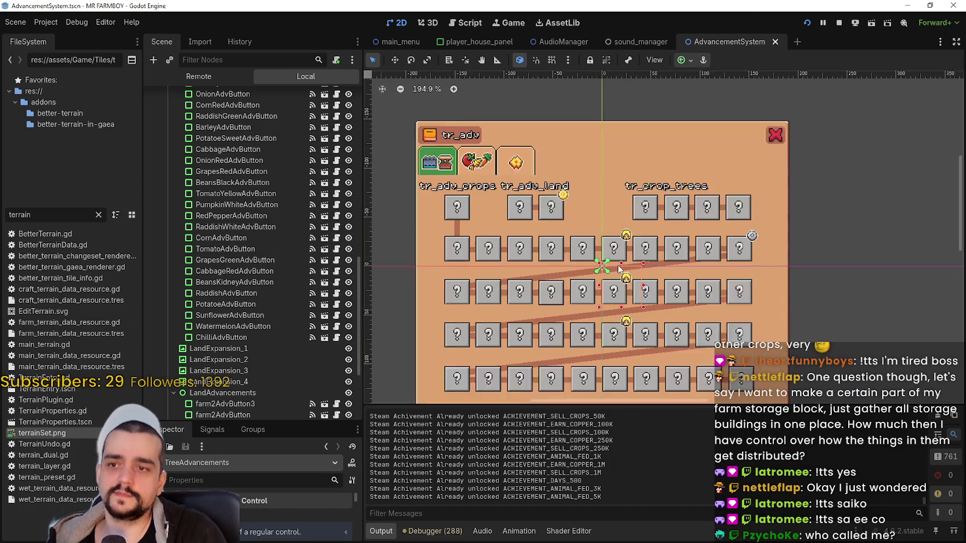
scroll(262, 325, "down", 3)
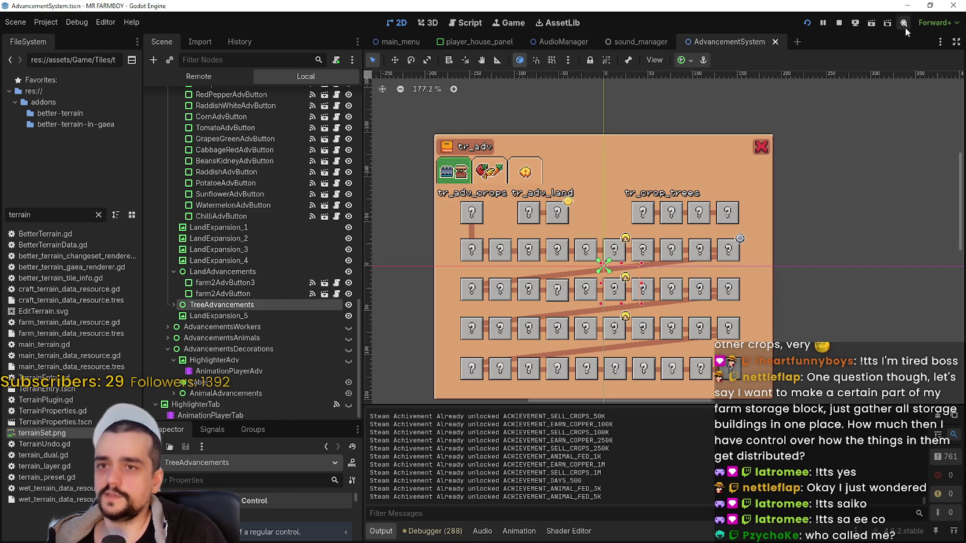
mouse_move(471, 42)
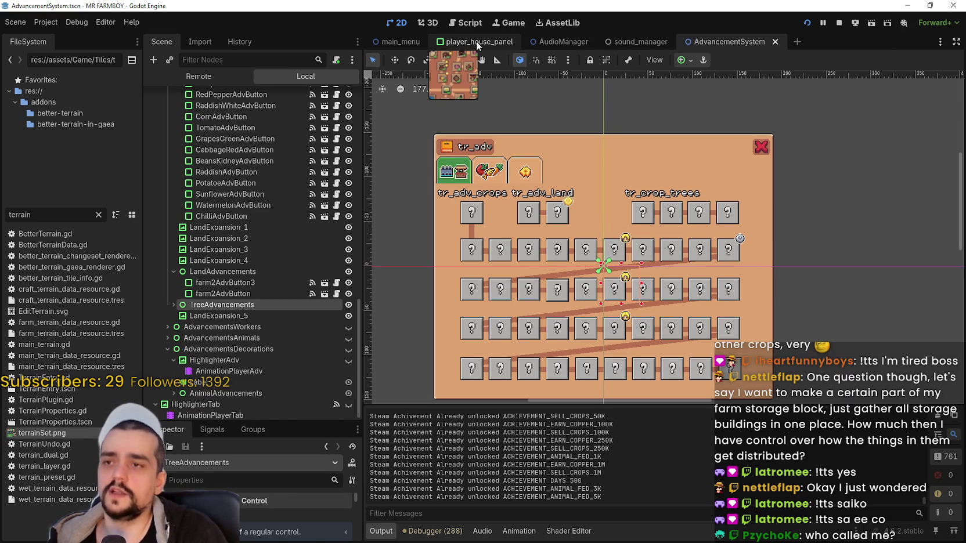
Open the player_house_panel scene and select the FarmTile2 tile in its skill tree.
left_click(476, 42)
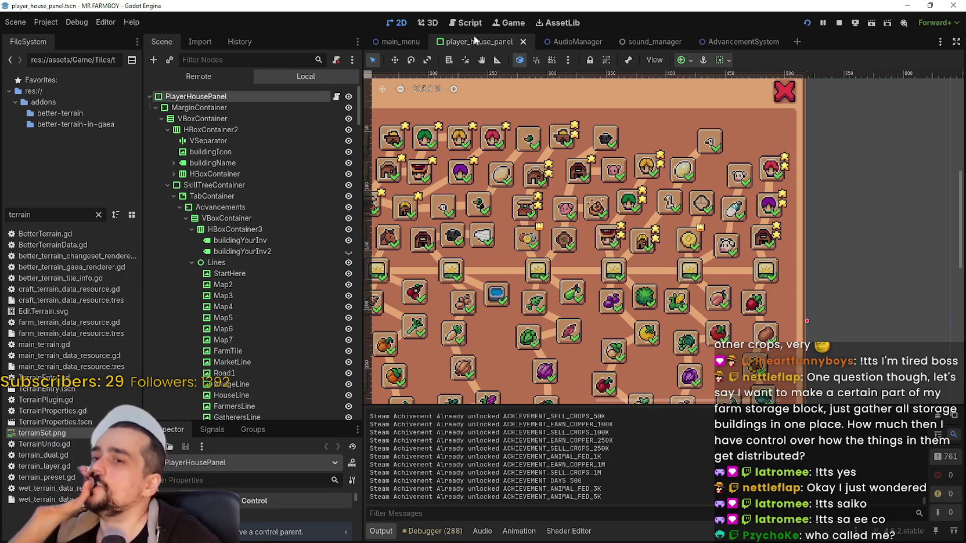
scroll(599, 268, "up", 3)
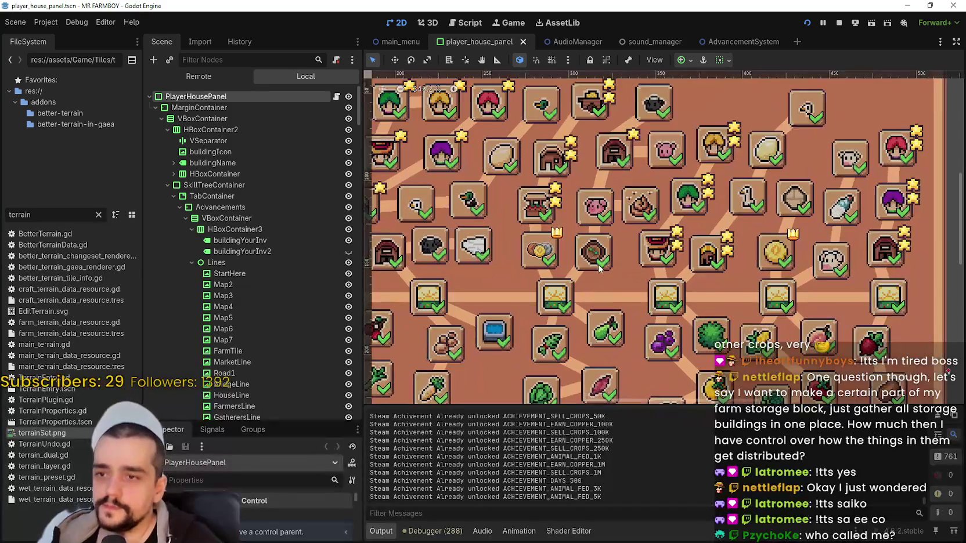
scroll(599, 268, "up", 1)
left_click(601, 266)
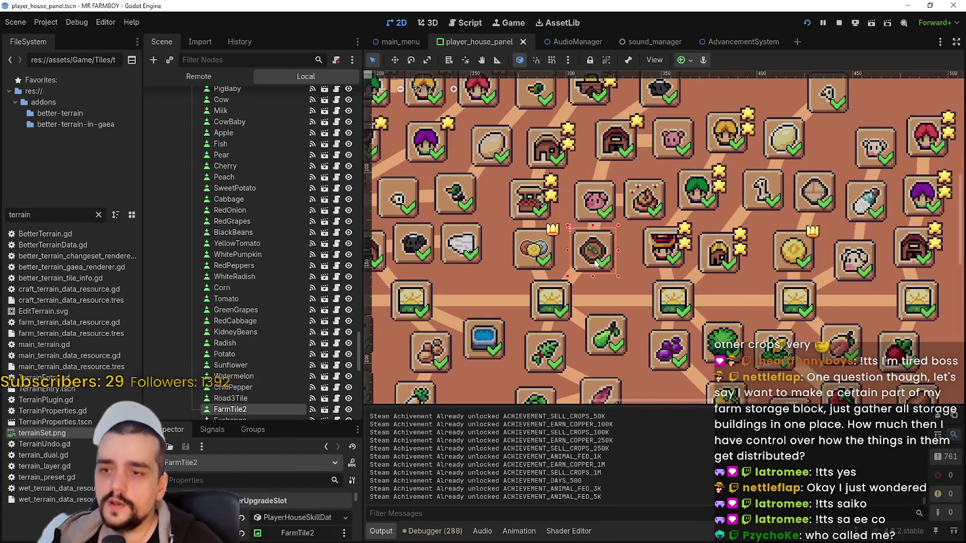
scroll(596, 264, "down", 3)
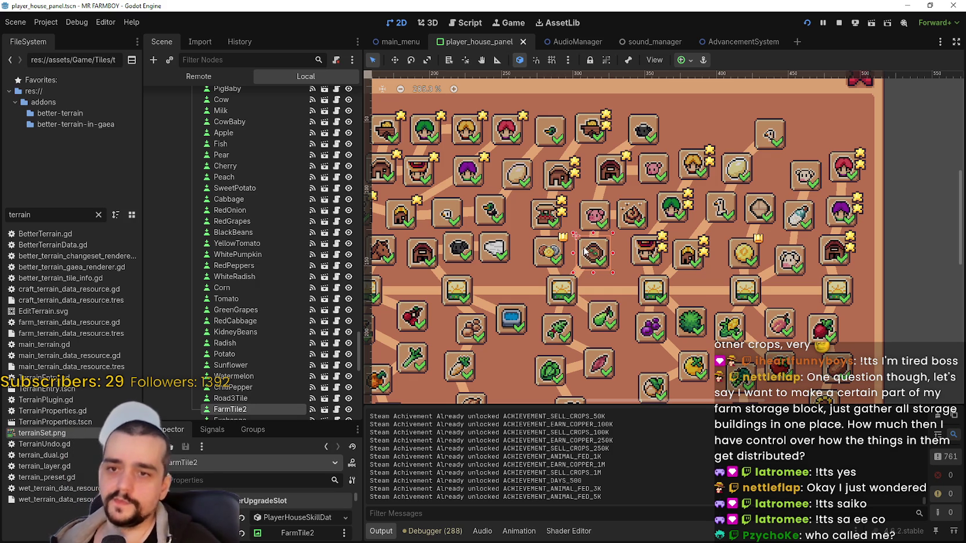
scroll(273, 290, "down", 5)
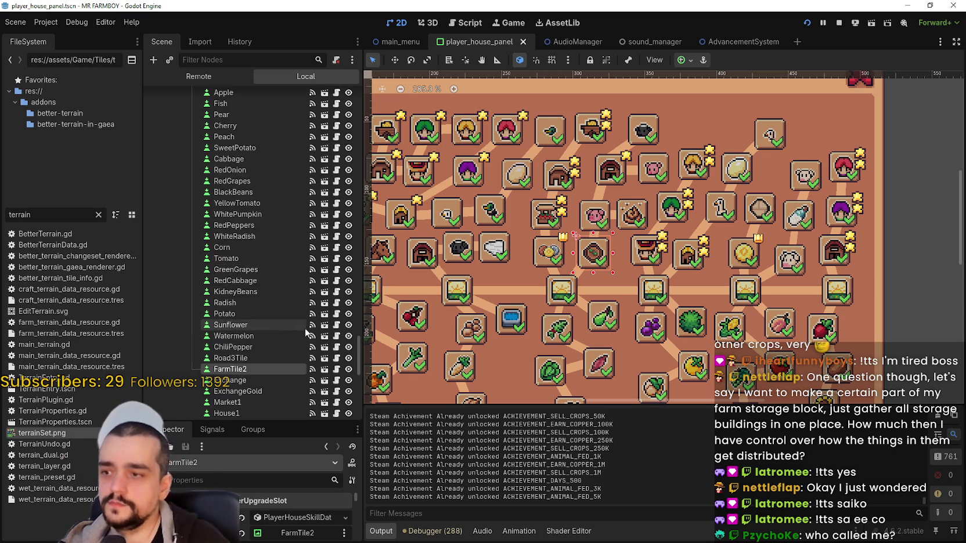
scroll(271, 286, "down", 2)
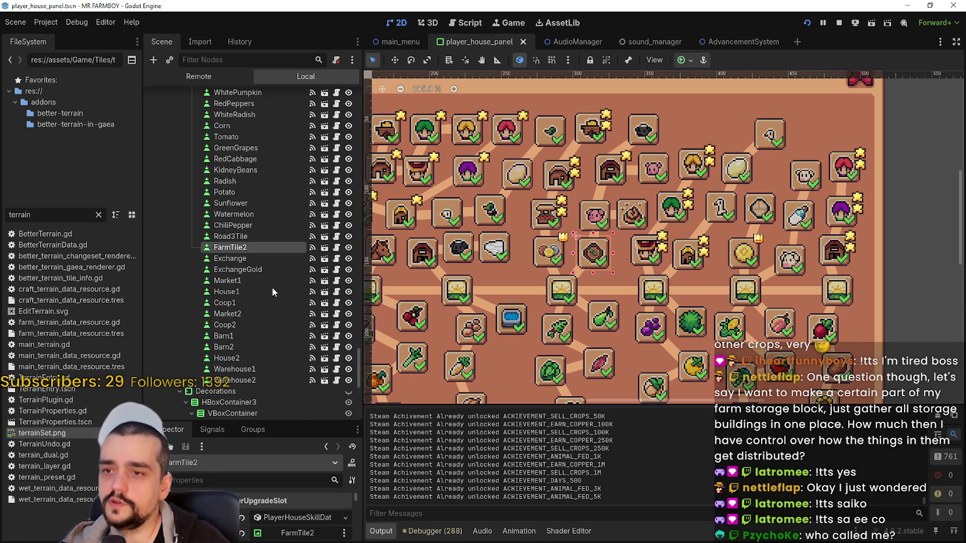
scroll(589, 260, "up", 2)
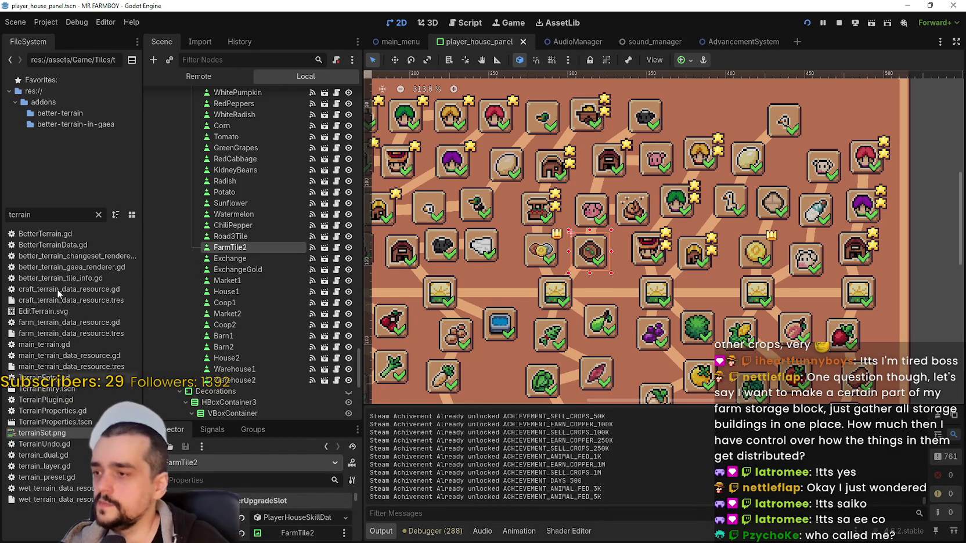
Clear the 'terrain' FileSystem filter and reselect FarmTile2 in the Scene dock.
double_click(49, 215)
key("BackSpace")
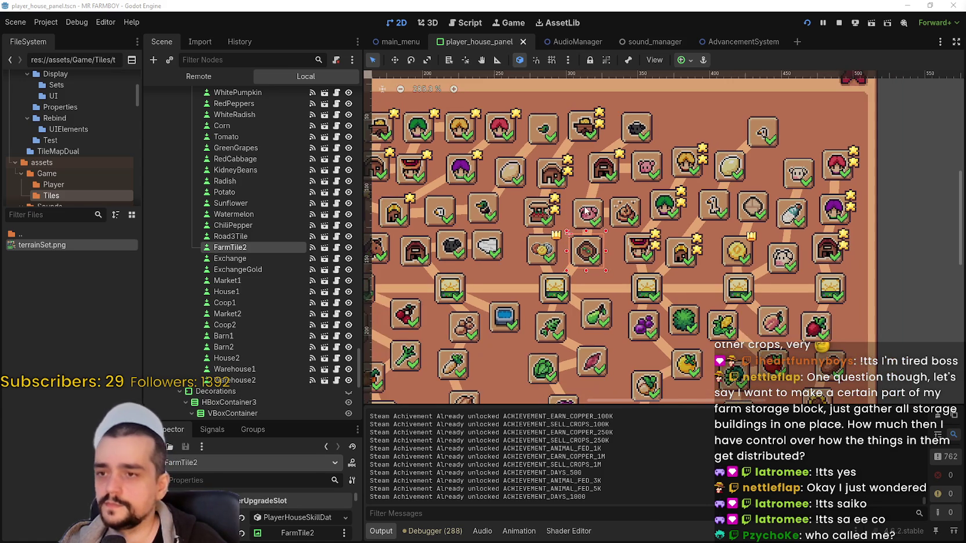
left_click(246, 238)
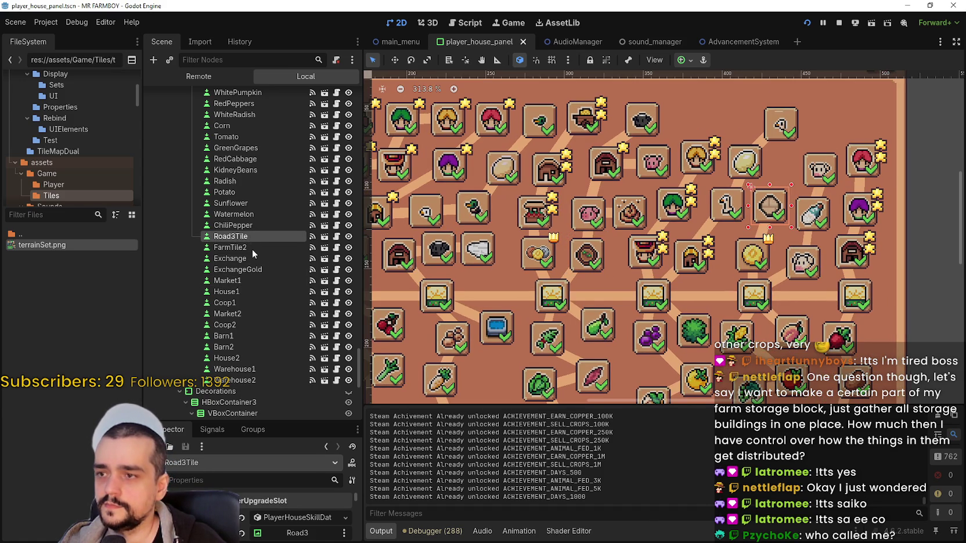
left_click(252, 249)
scroll(544, 234, "up", 2)
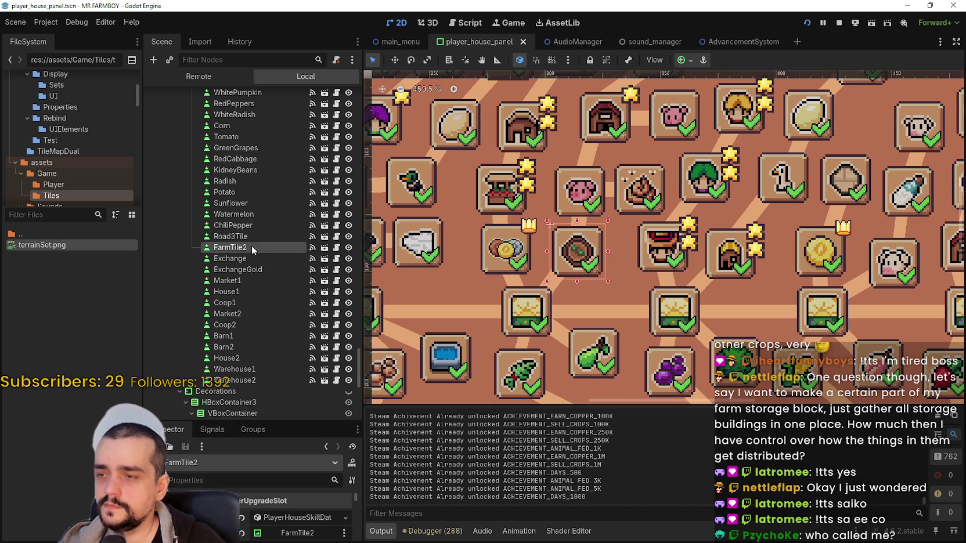
left_click(75, 214)
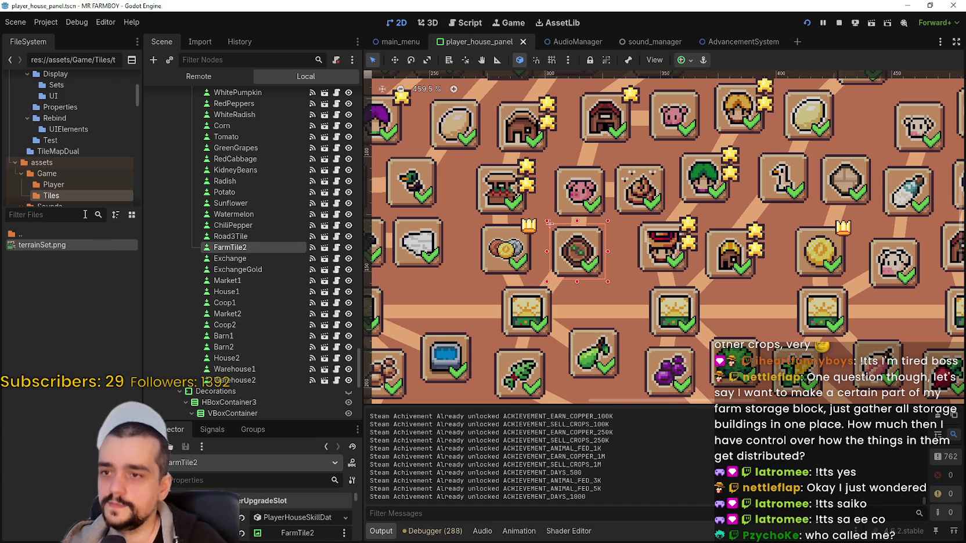
scroll(586, 255, "down", 2)
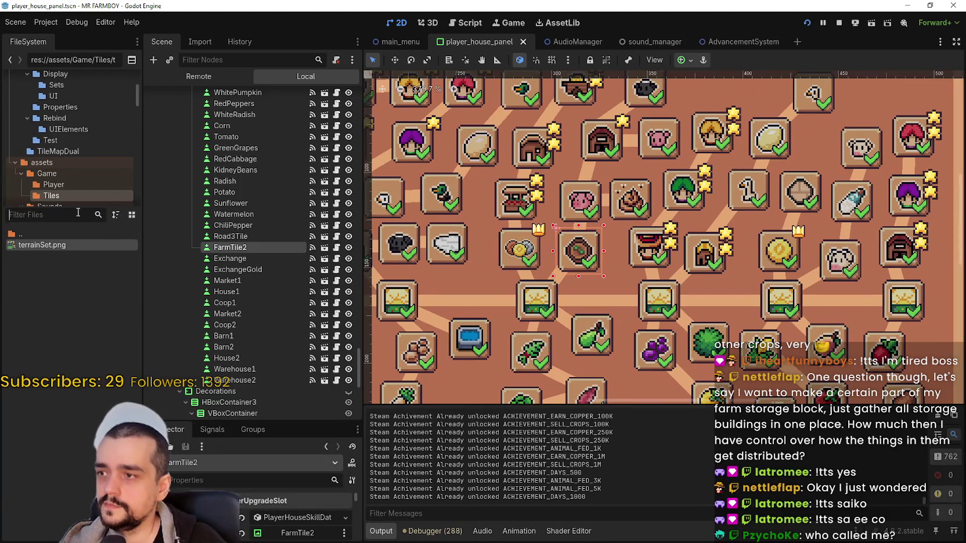
left_click(510, 251)
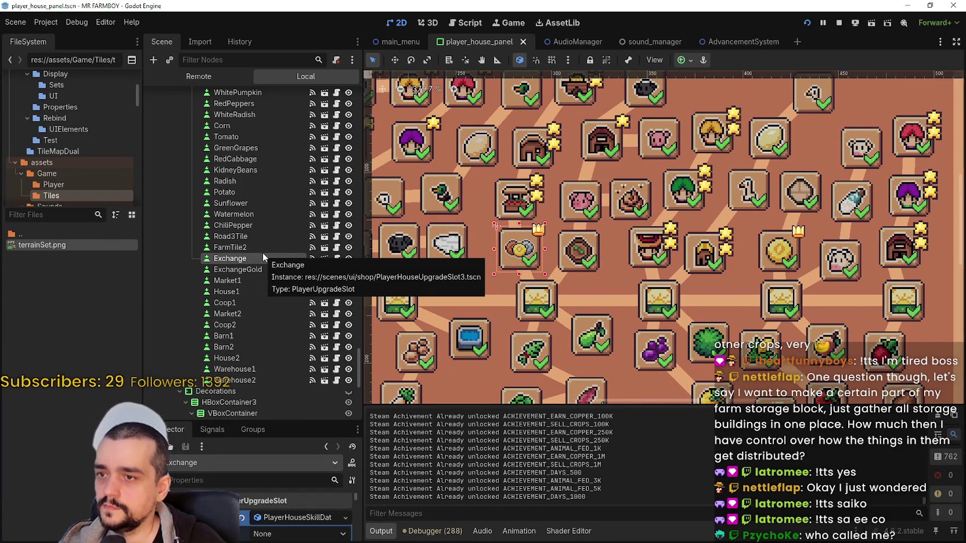
right_click(242, 248)
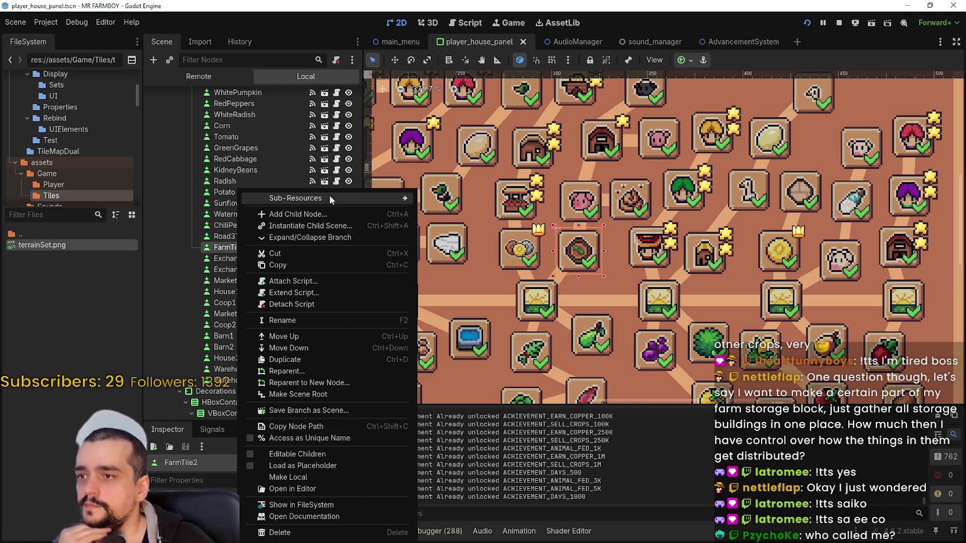
mouse_move(330, 199)
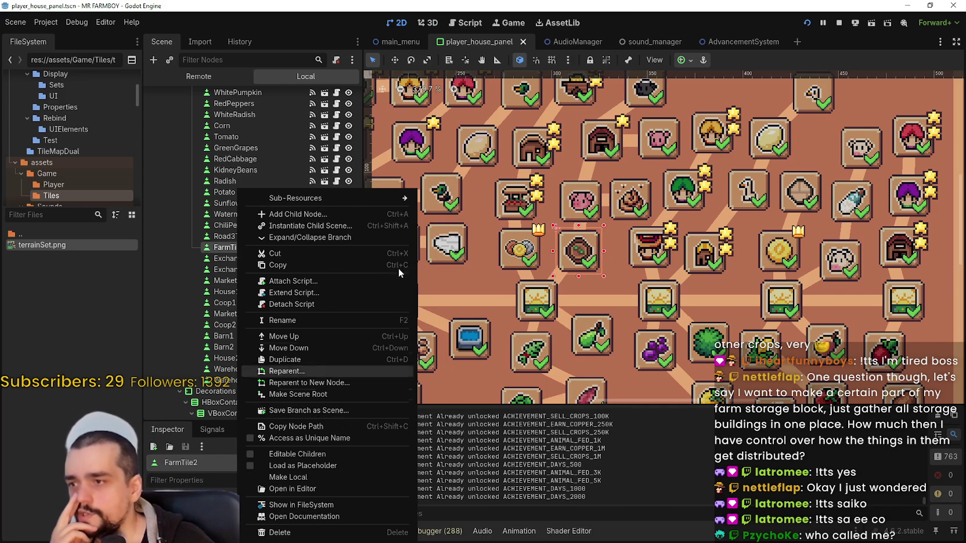
left_click(839, 23)
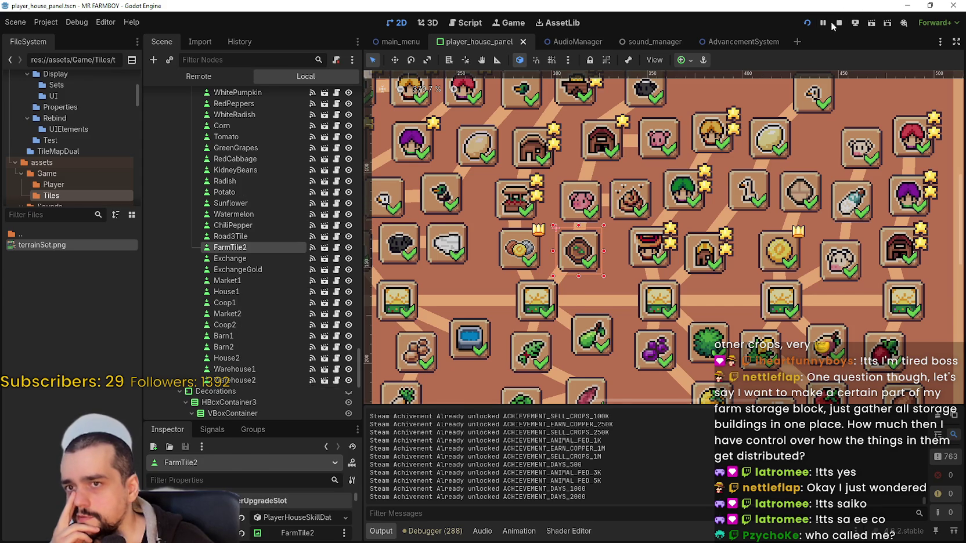
Stop the running game, then open and dismiss FarmTile2's context menu twice without choosing anything.
left_click(838, 23)
right_click(254, 230)
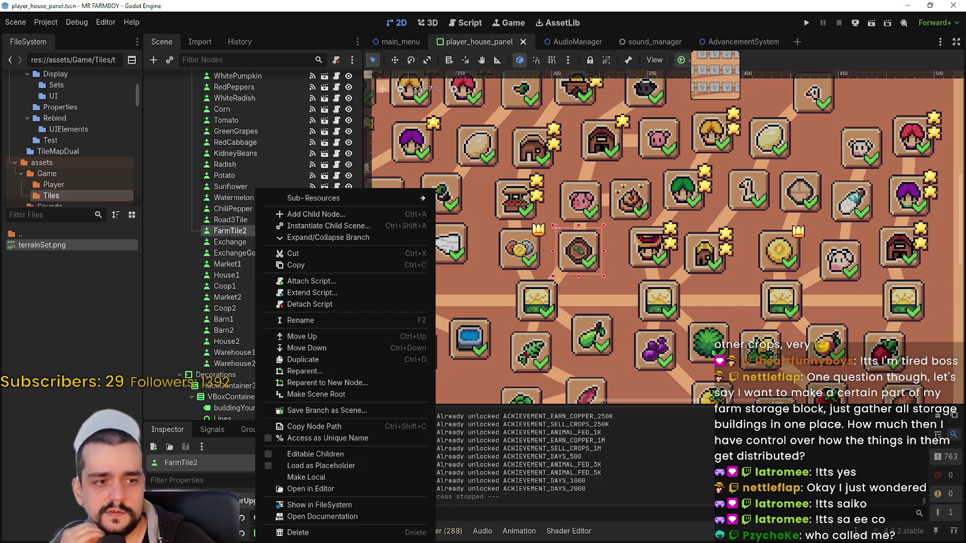
key("Escape")
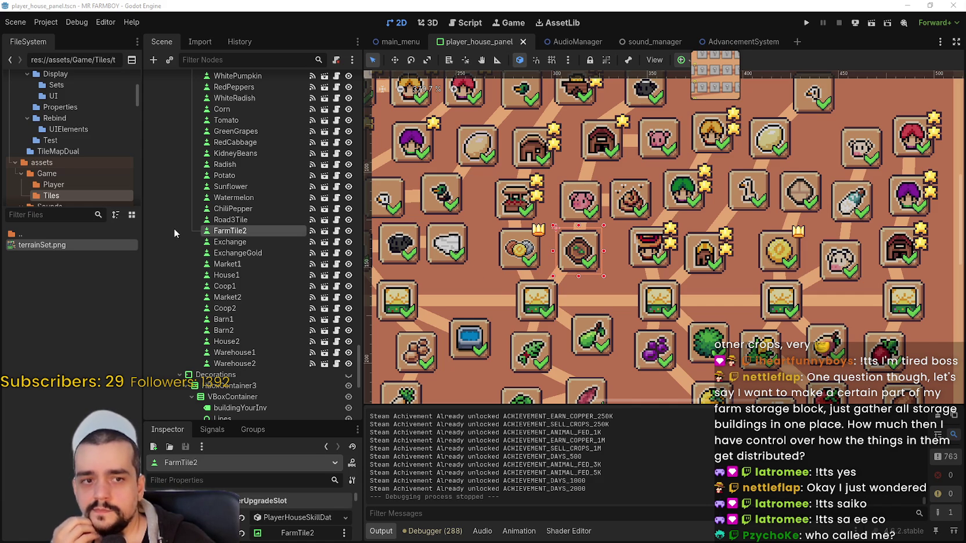
right_click(242, 234)
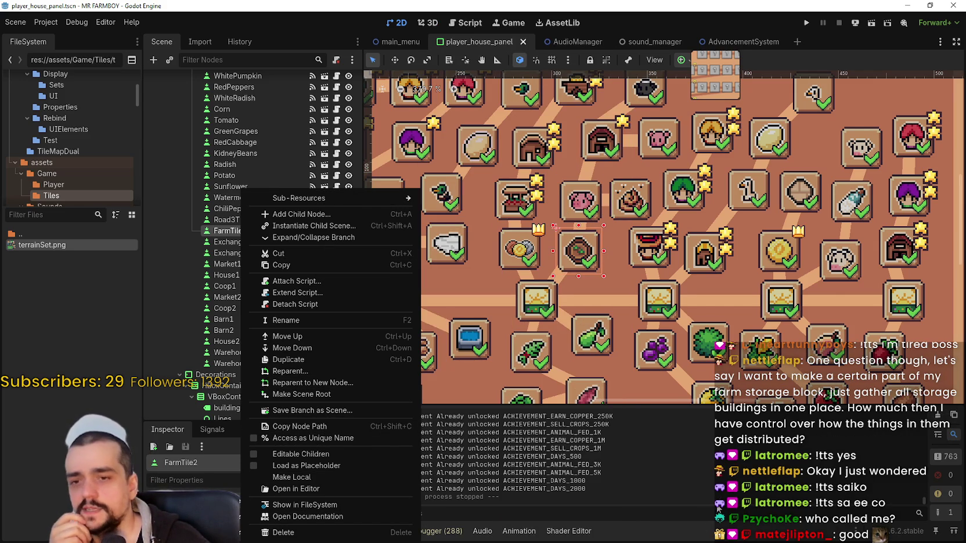
left_click(657, 405)
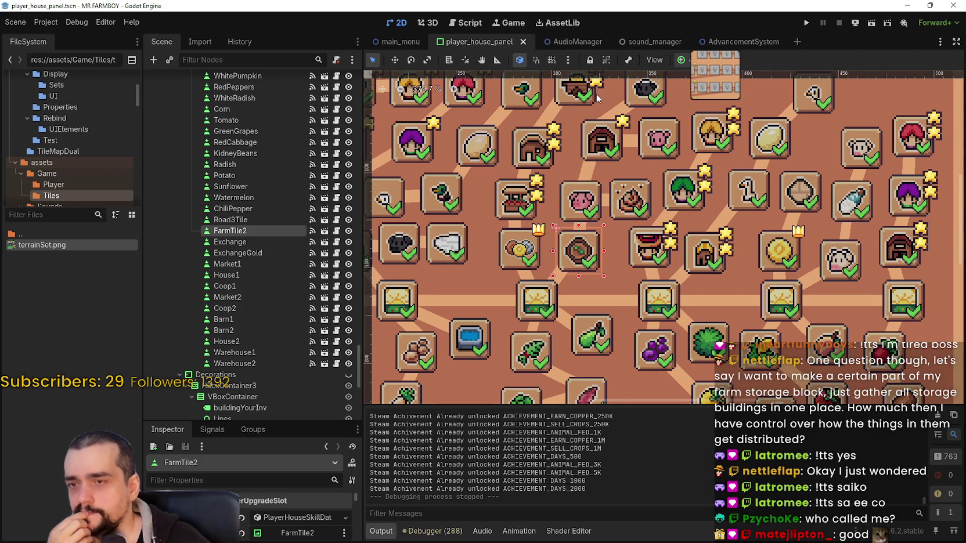
scroll(598, 96, "up", 1)
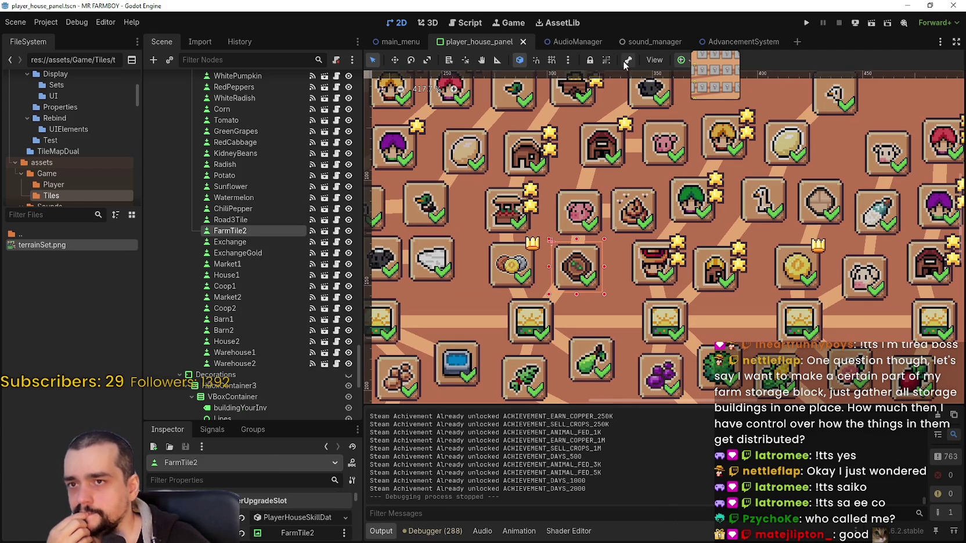
Copy the LandExpansion_1 node from AdvancementSystem and go back to the player_house_panel scene.
left_click(723, 44)
scroll(649, 250, "up", 2)
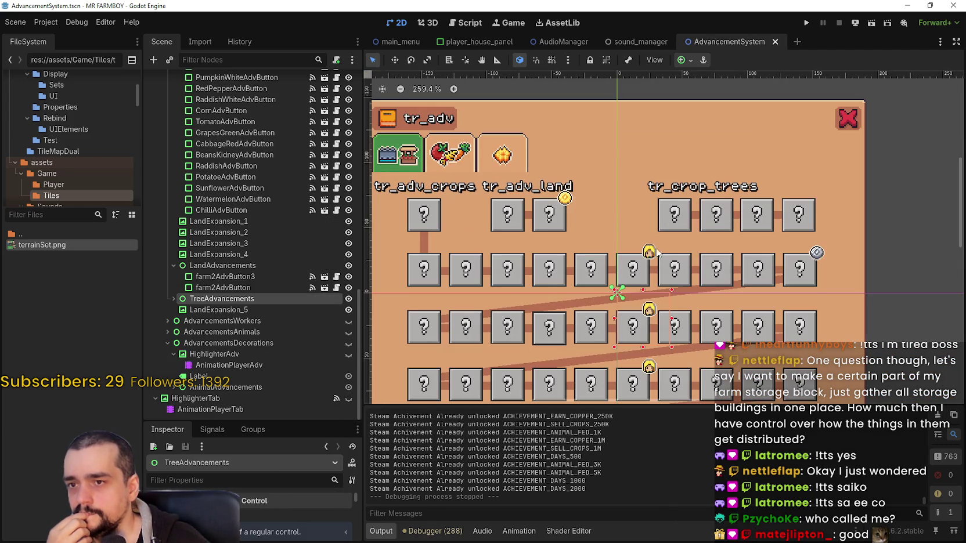
right_click(210, 221)
left_click(264, 299)
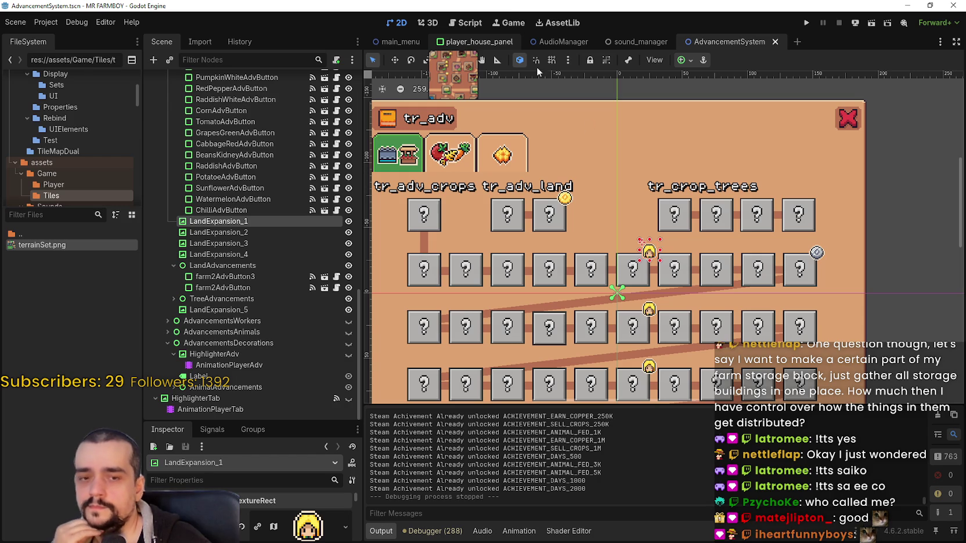
left_click(499, 41)
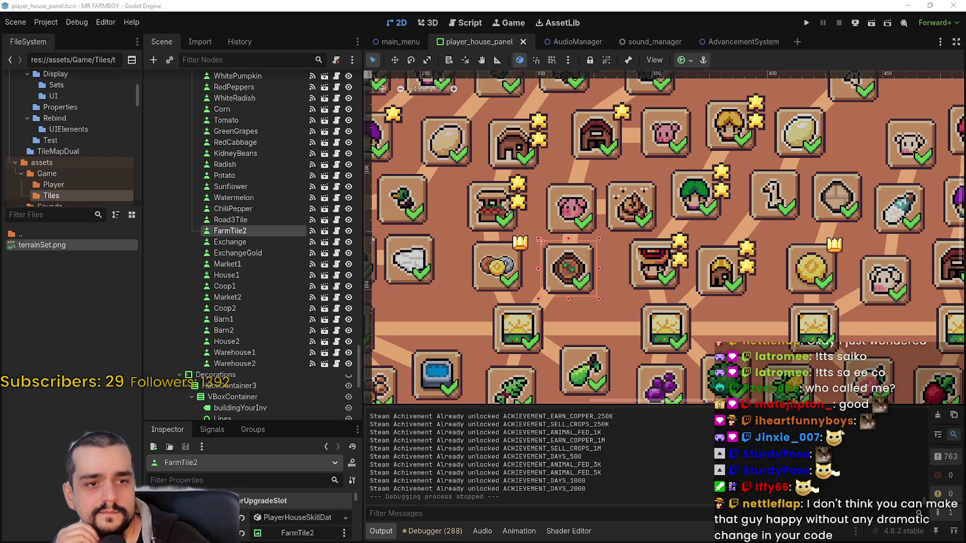
Paste LandExpansion_1 as a child of the FarmTile2 node.
scroll(608, 310, "down", 2)
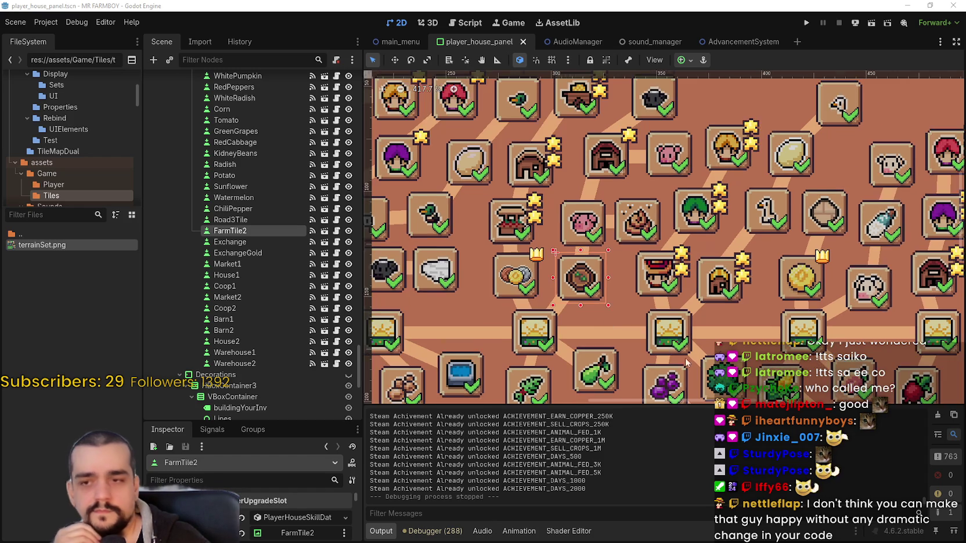
right_click(260, 231)
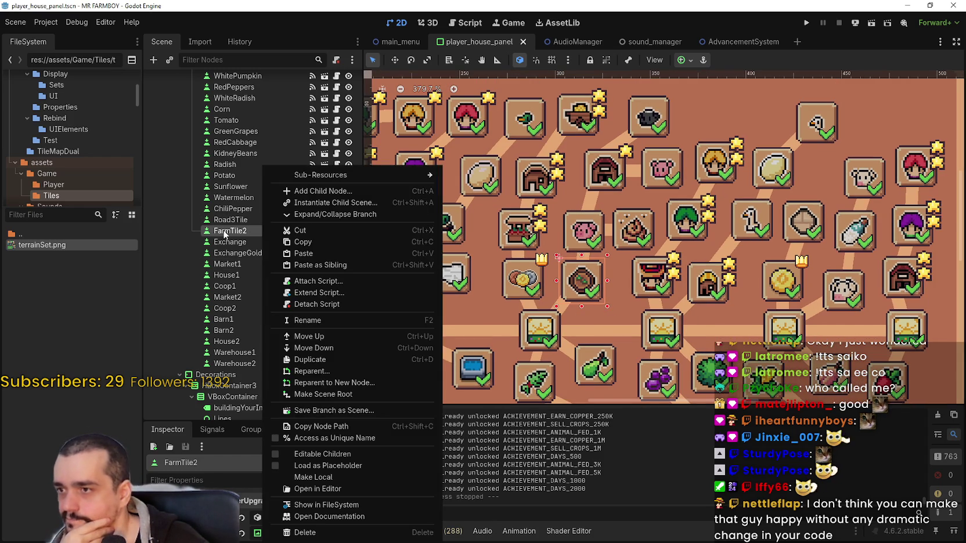
left_click(227, 234)
right_click(239, 232)
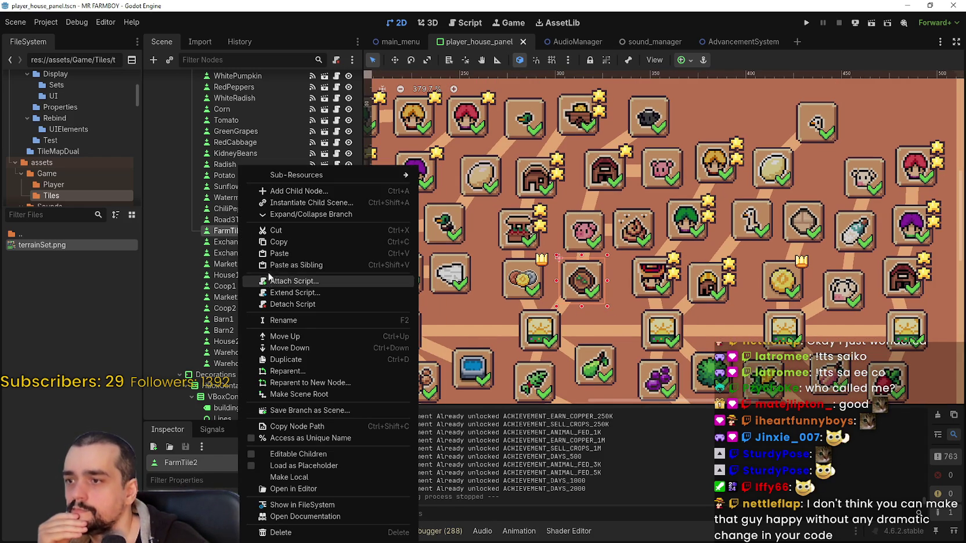
left_click(284, 254)
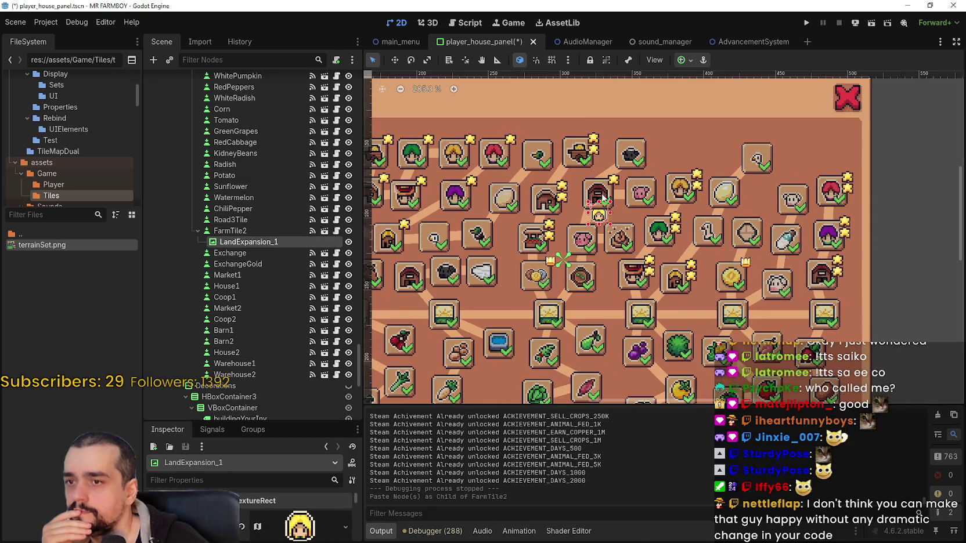
Move the pasted LandExpansion_1 icon onto FarmTile2's corner at position (17, -4).
left_click(398, 63)
scroll(589, 225, "up", 2)
left_click_drag(586, 227, 575, 322)
scroll(576, 335, "up", 1)
scroll(576, 335, "up", 2)
left_click_drag(582, 277, 587, 274)
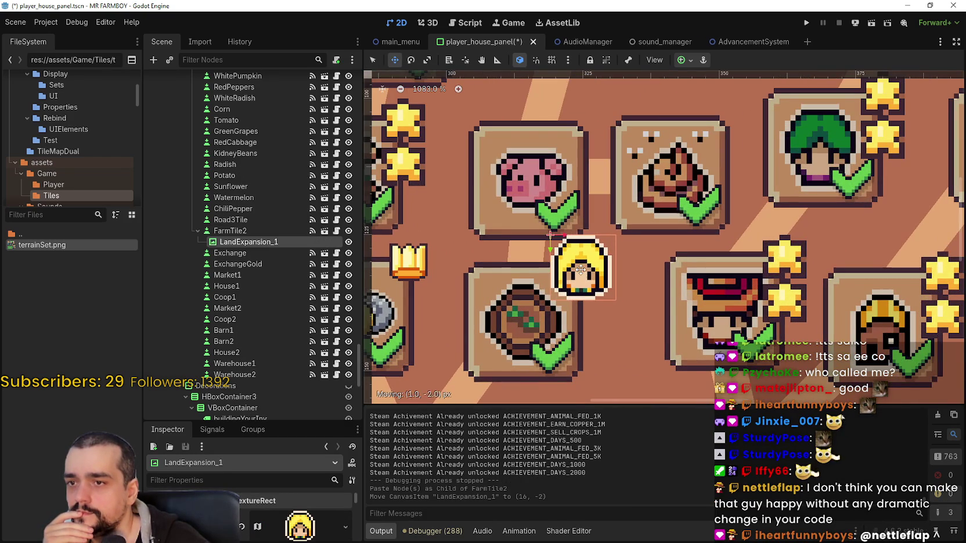
scroll(587, 274, "down", 1)
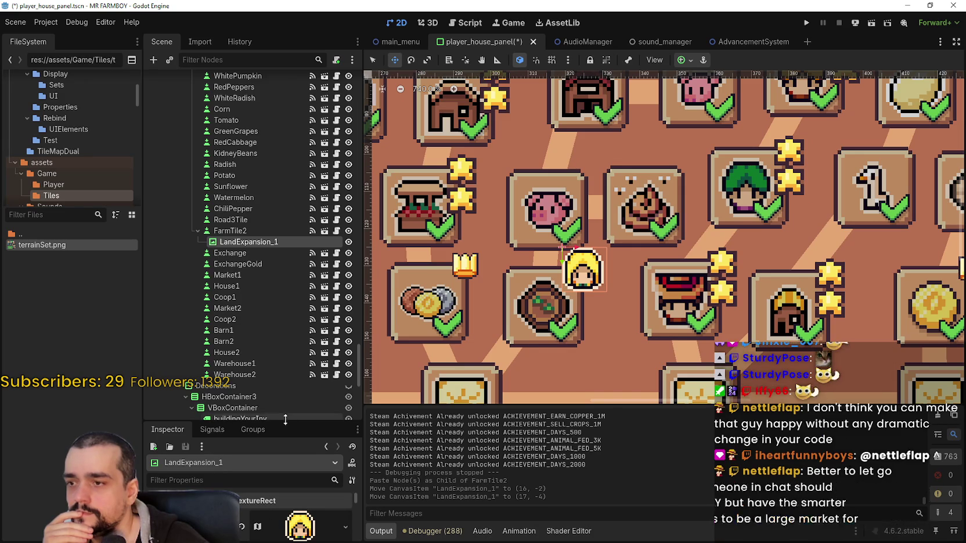
Enlarge the Inspector and expand LandExpansion_1's Layout properties.
left_click_drag(288, 422, 290, 292)
scroll(295, 486, "down", 5)
left_click(220, 409)
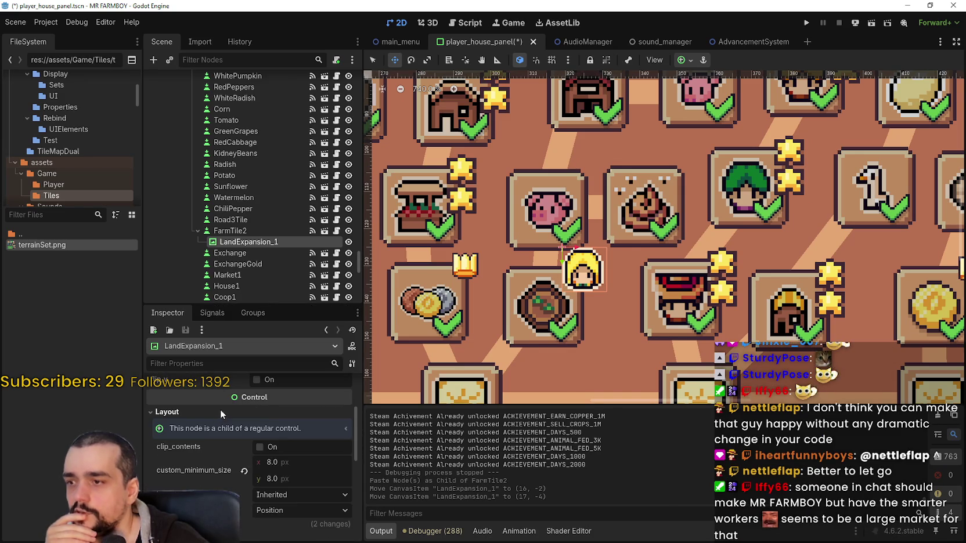
scroll(287, 489, "down", 1)
scroll(293, 435, "down", 2)
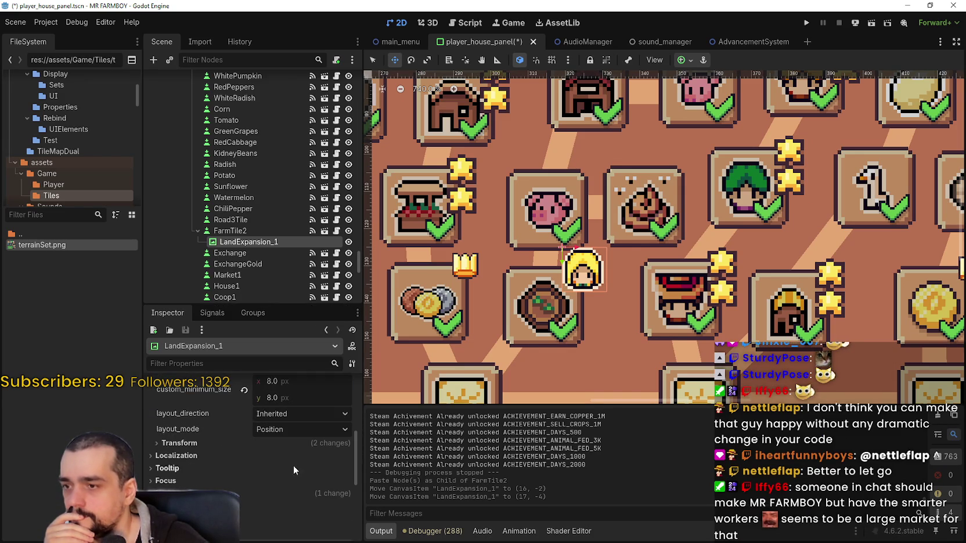
scroll(606, 296, "down", 2)
scroll(606, 296, "up", 1)
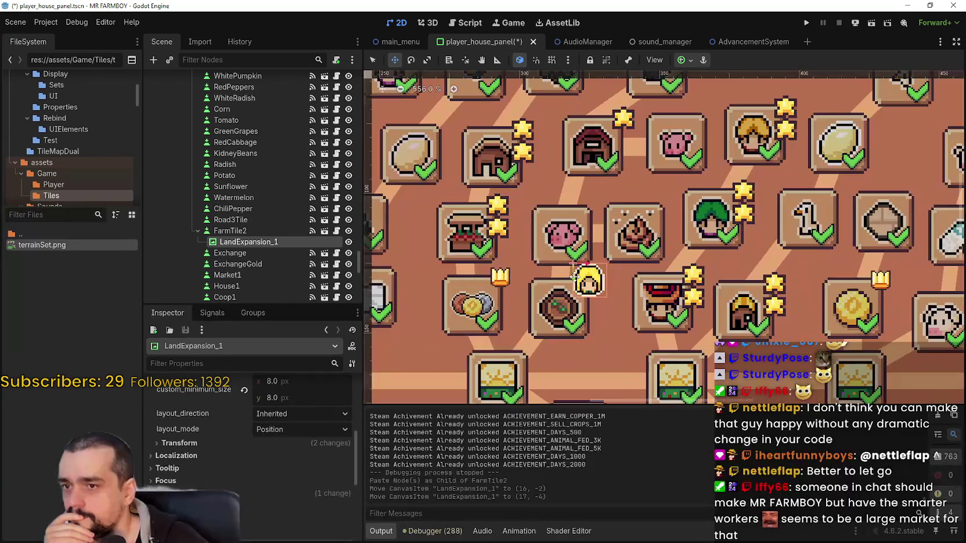
scroll(289, 440, "up", 4)
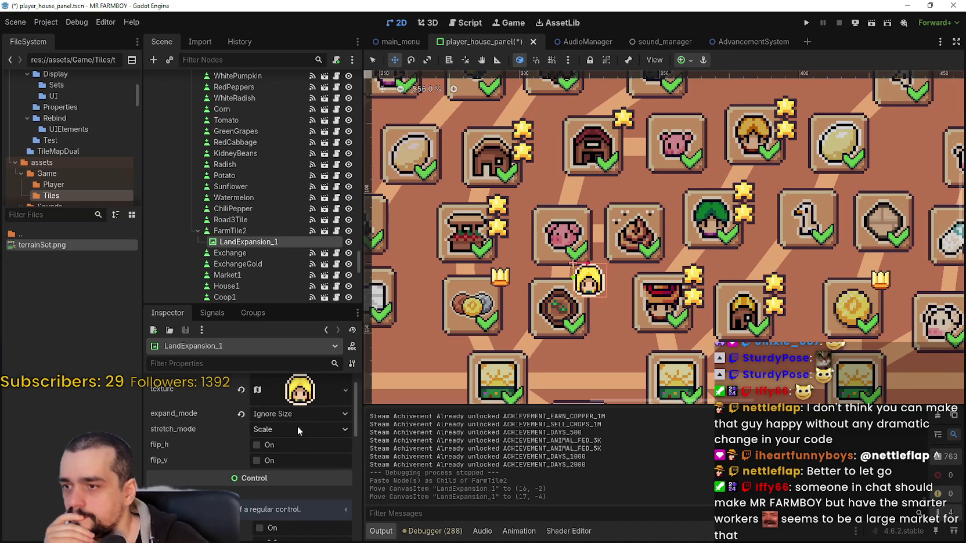
scroll(300, 448, "down", 3)
scroll(298, 431, "up", 5)
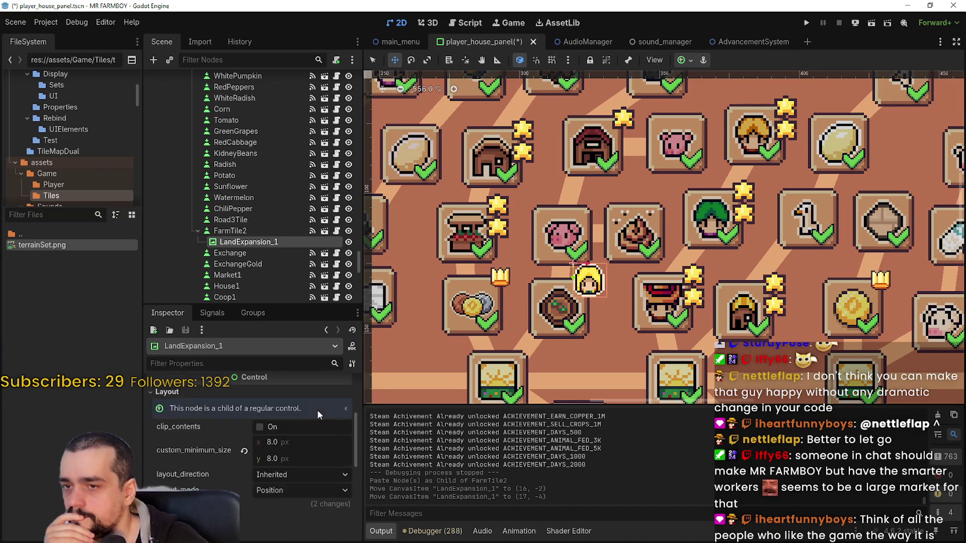
scroll(647, 275, "up", 2)
left_click(373, 60)
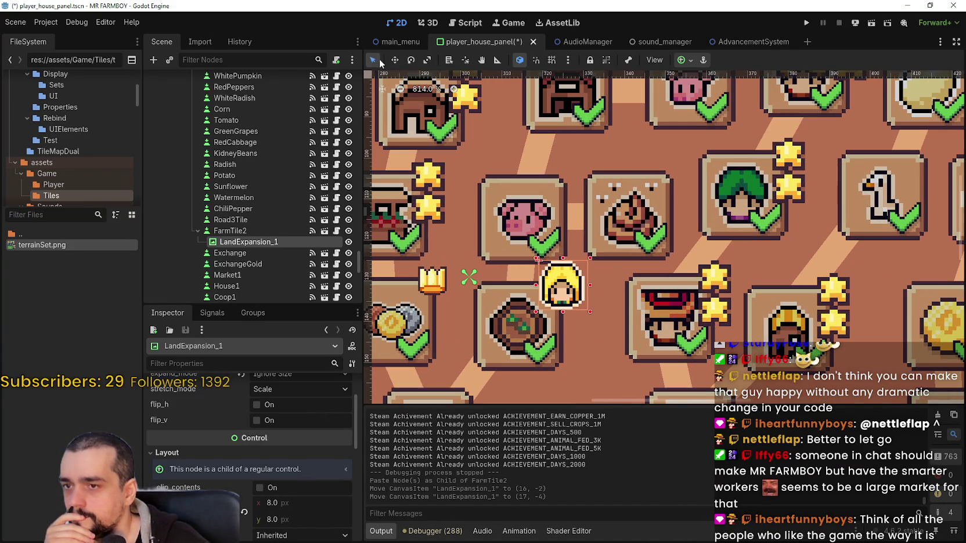
left_click(393, 60)
scroll(259, 449, "up", 3)
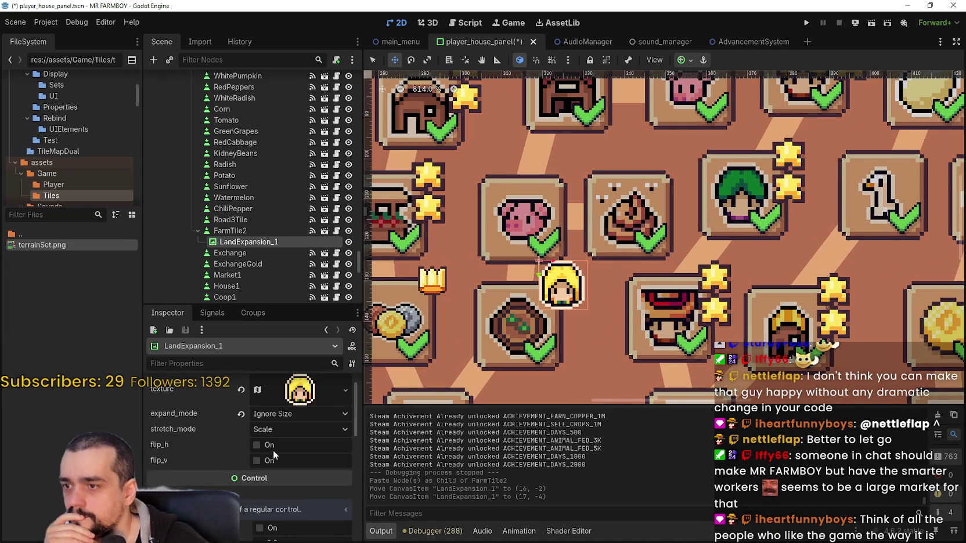
Open the Region Editor for the icon's atlas texture.
left_click(293, 409)
left_click(279, 408)
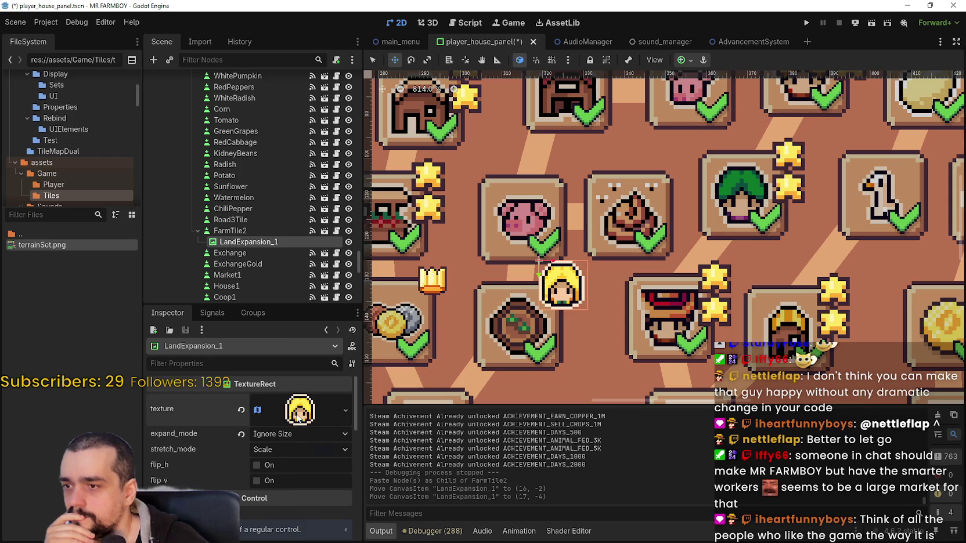
left_click(295, 417)
left_click(258, 505)
Set the atlas region to the 14×14 gold coin at (33, 1777) and close the Region Editor.
scroll(507, 223, "down", 5)
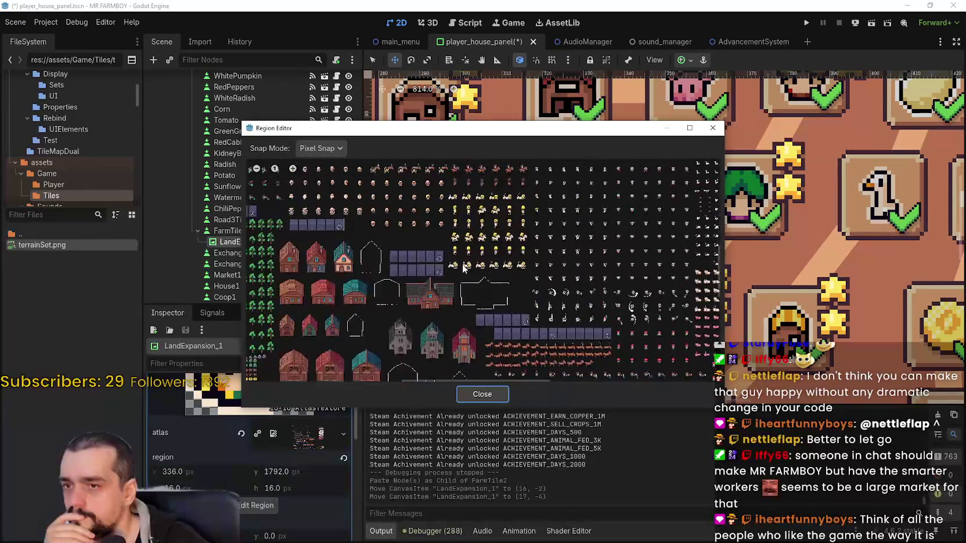
scroll(446, 254, "up", 4)
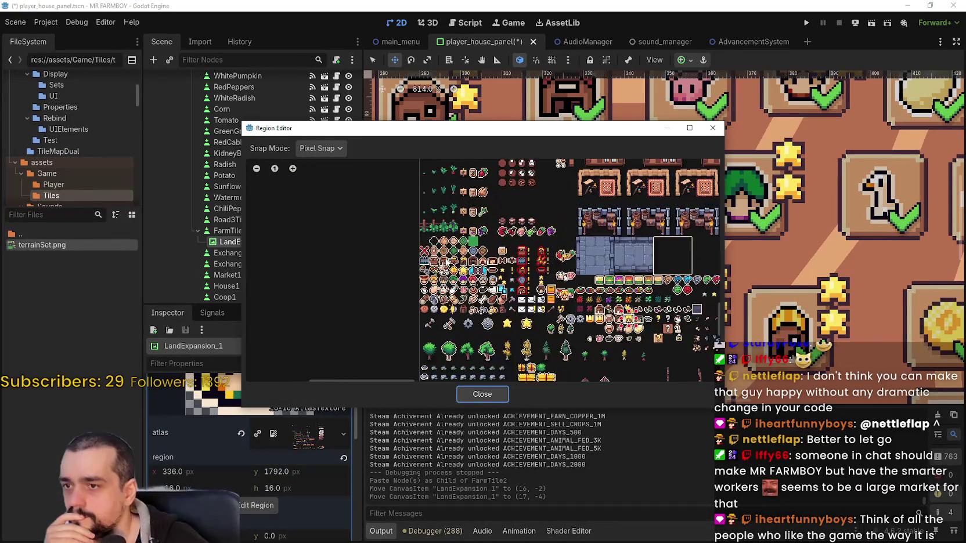
scroll(560, 270, "up", 2)
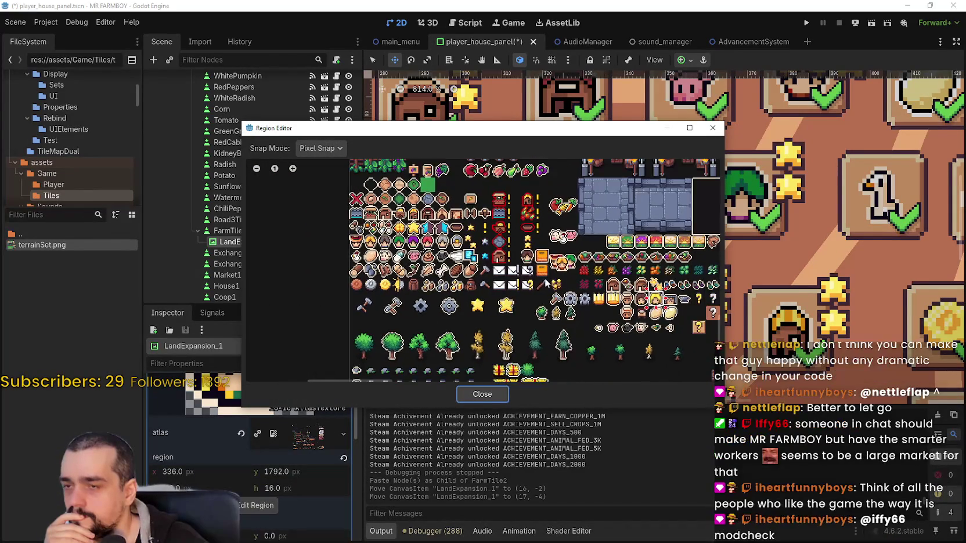
scroll(535, 278, "up", 2)
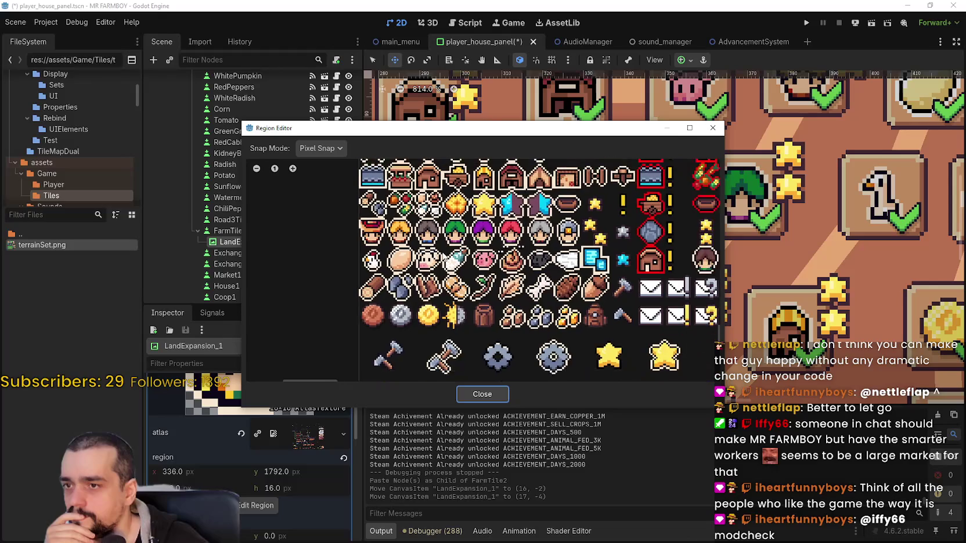
scroll(535, 278, "up", 1)
scroll(522, 272, "up", 1)
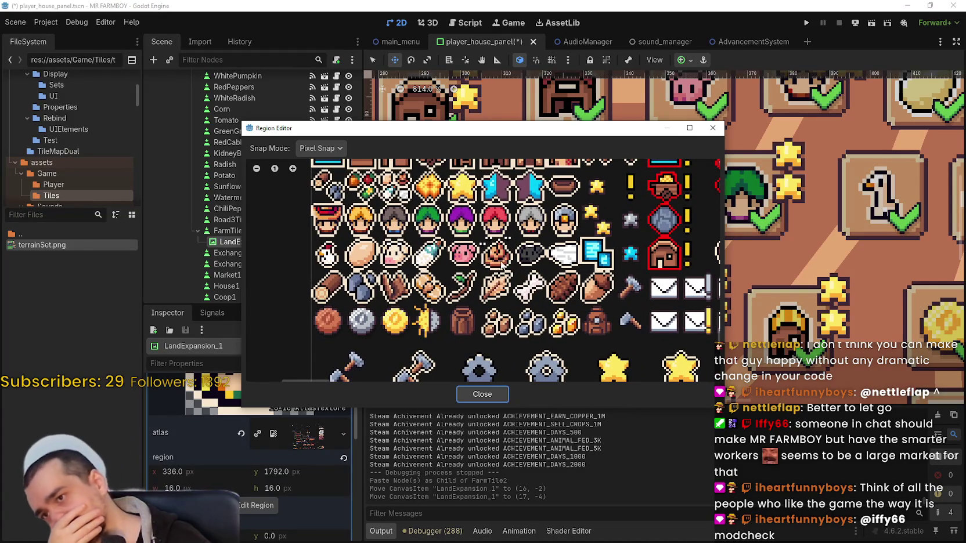
scroll(510, 255, "up", 2)
scroll(505, 247, "down", 1)
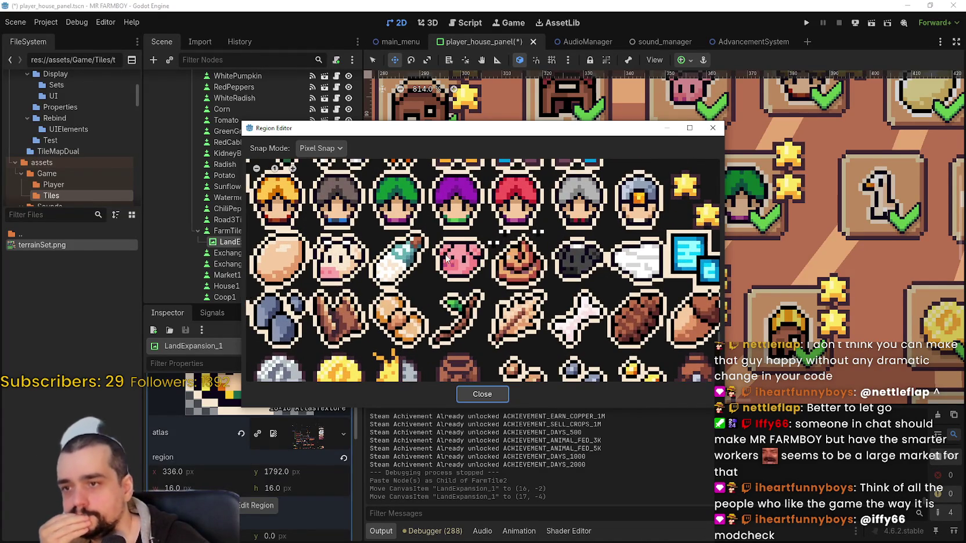
scroll(458, 271, "down", 4)
scroll(402, 298, "up", 5)
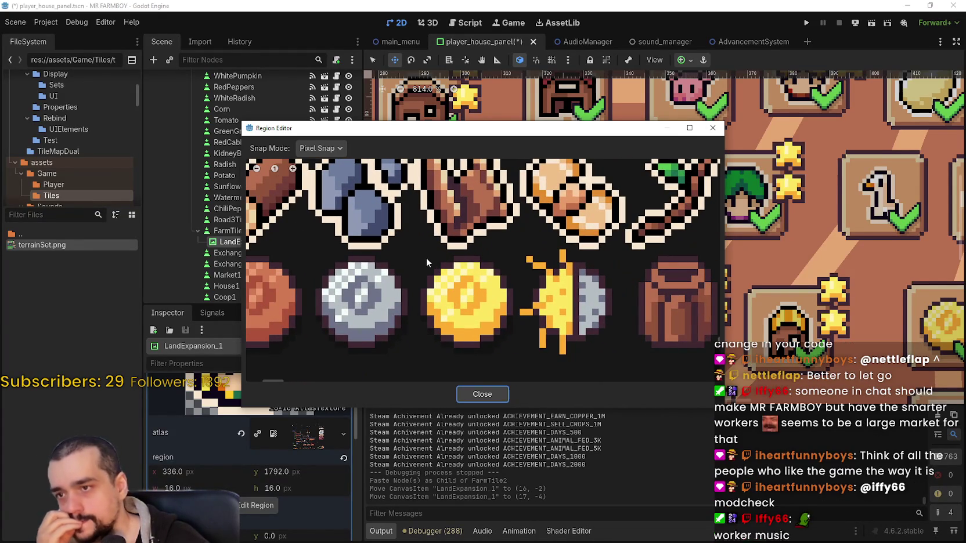
left_click_drag(420, 255, 516, 351)
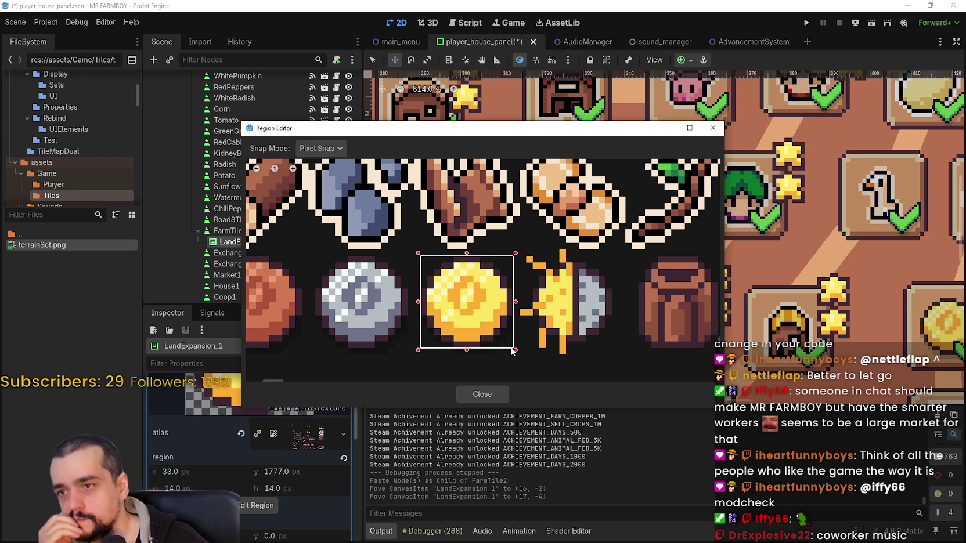
scroll(513, 351, "down", 4)
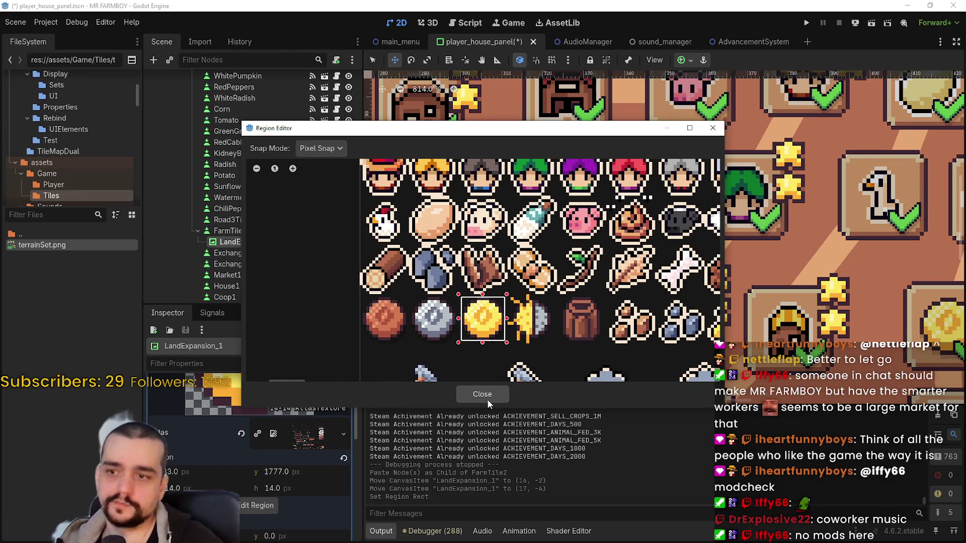
scroll(491, 374, "down", 1)
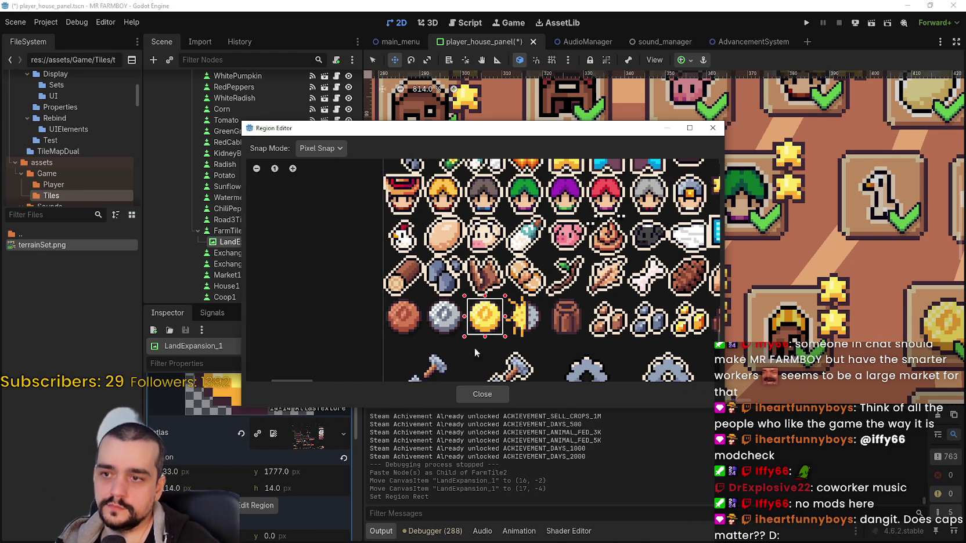
scroll(480, 318, "up", 1)
scroll(480, 317, "up", 3)
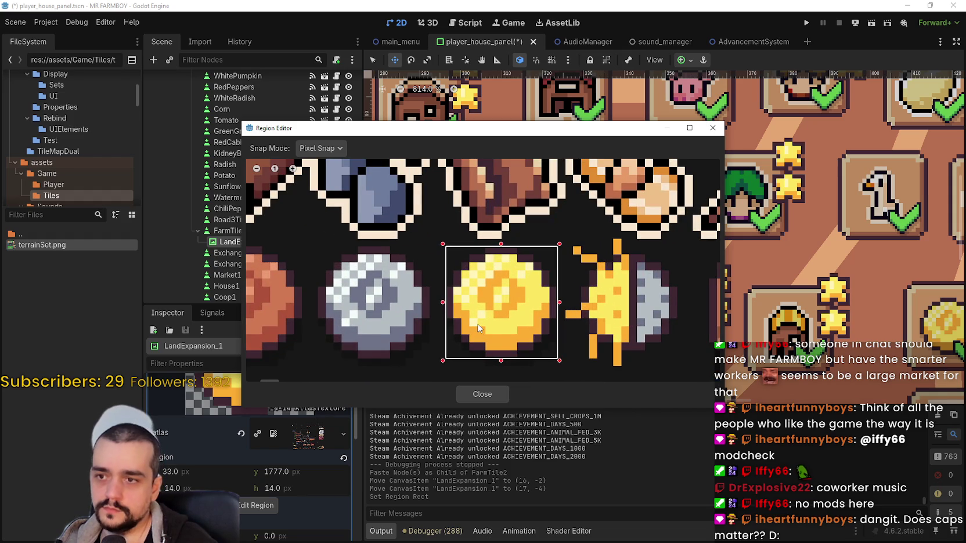
scroll(478, 325, "up", 2)
scroll(479, 309, "down", 3)
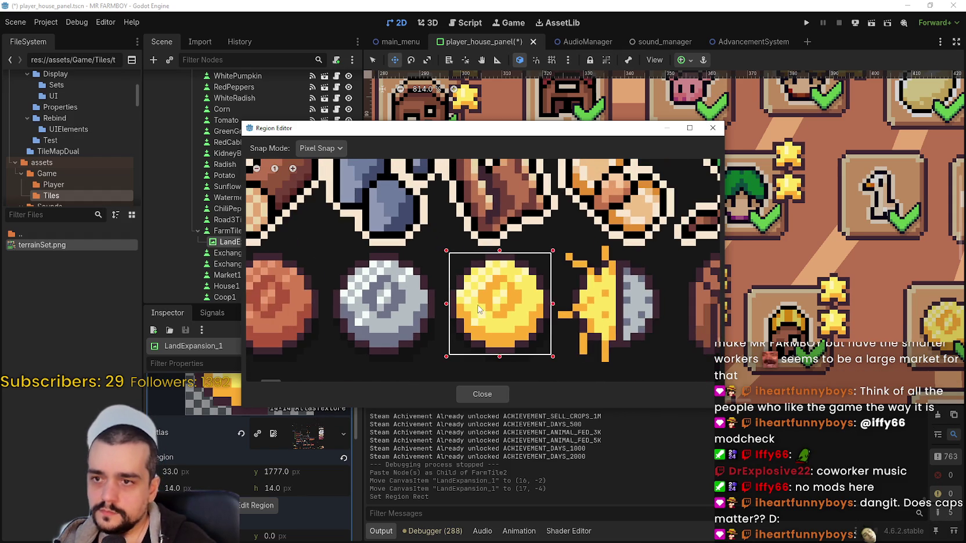
left_click(481, 394)
scroll(569, 283, "down", 2)
scroll(570, 283, "up", 2)
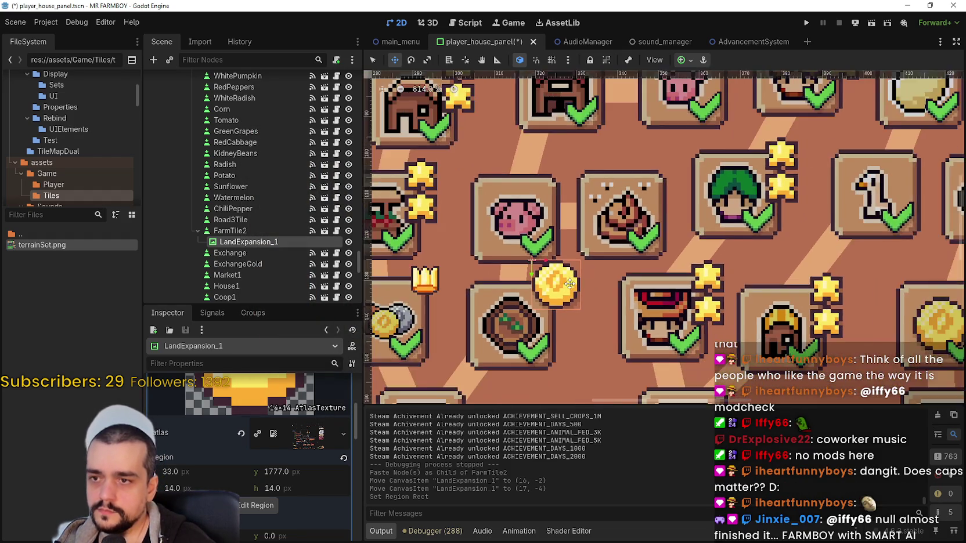
scroll(569, 284, "down", 3)
Shrink the coin icon to 8×8 pixels.
scroll(499, 336, "down", 1)
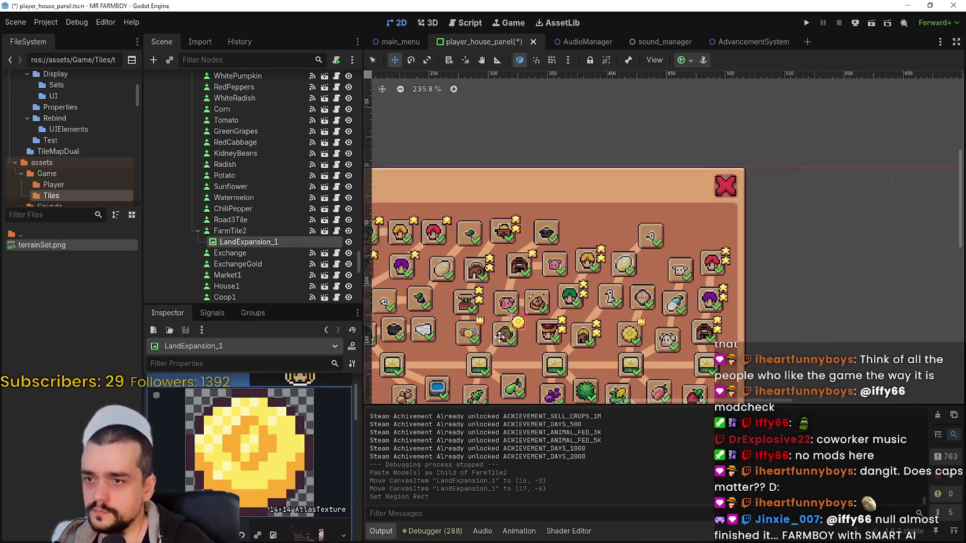
scroll(499, 336, "up", 2)
scroll(572, 277, "up", 2)
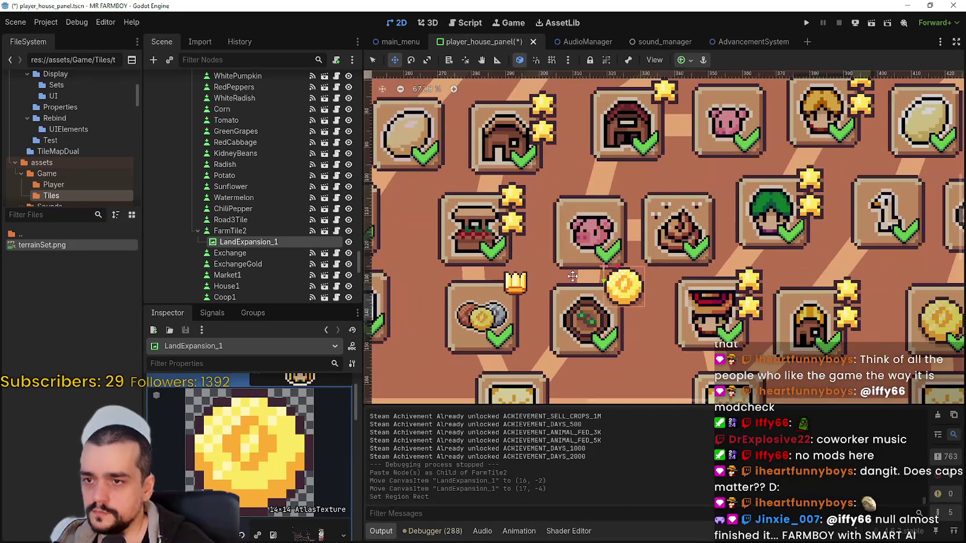
scroll(503, 270, "up", 1)
scroll(511, 279, "up", 1)
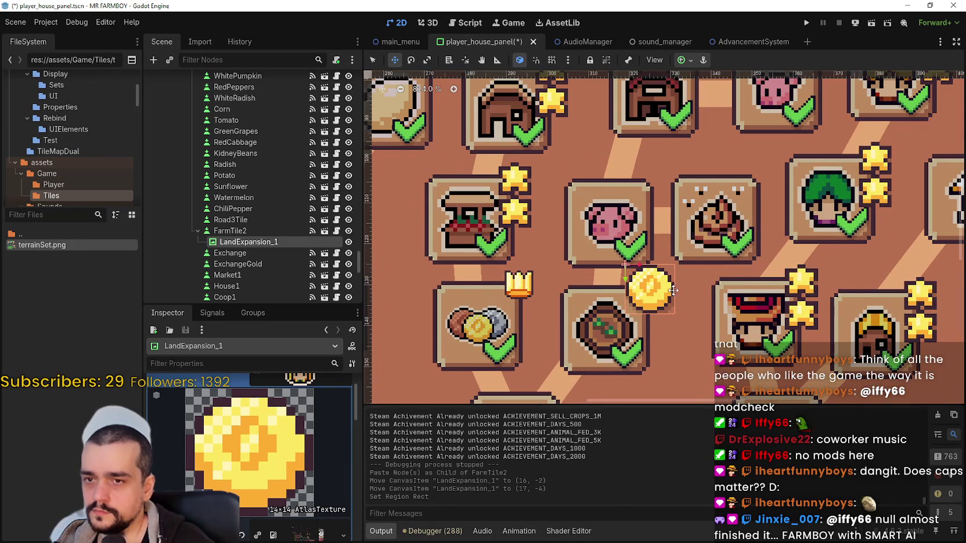
scroll(673, 290, "up", 1)
scroll(297, 430, "down", 3)
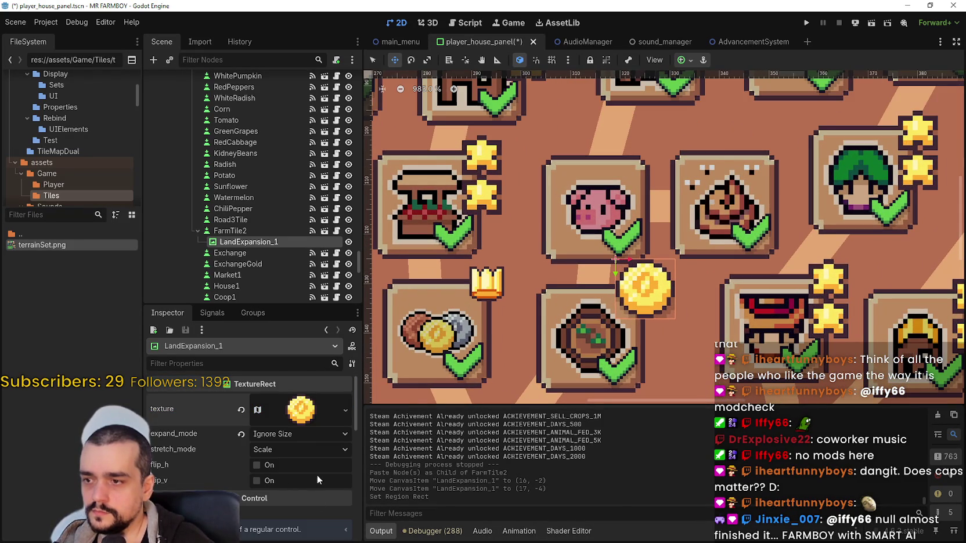
left_click(377, 56)
scroll(652, 329, "up", 1)
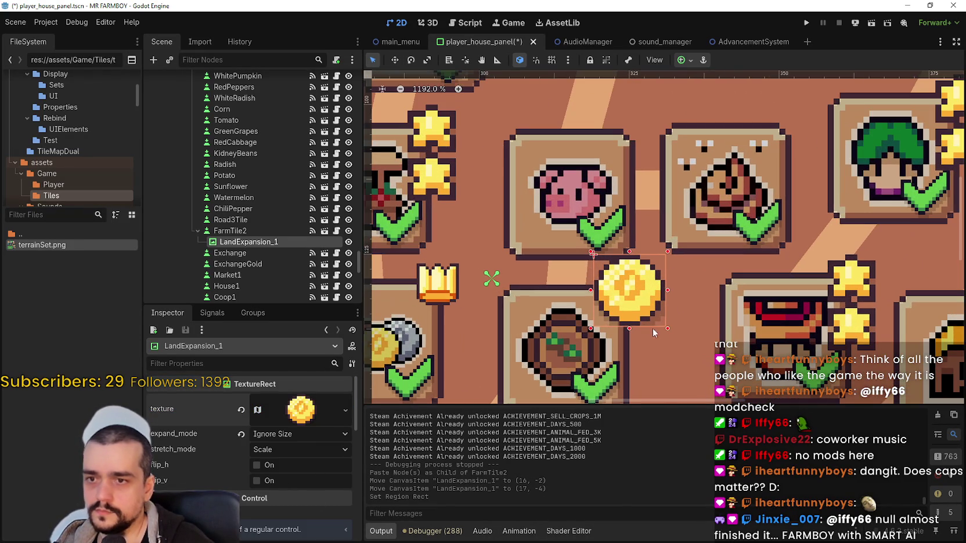
left_click_drag(666, 329, 648, 304)
left_click(290, 413)
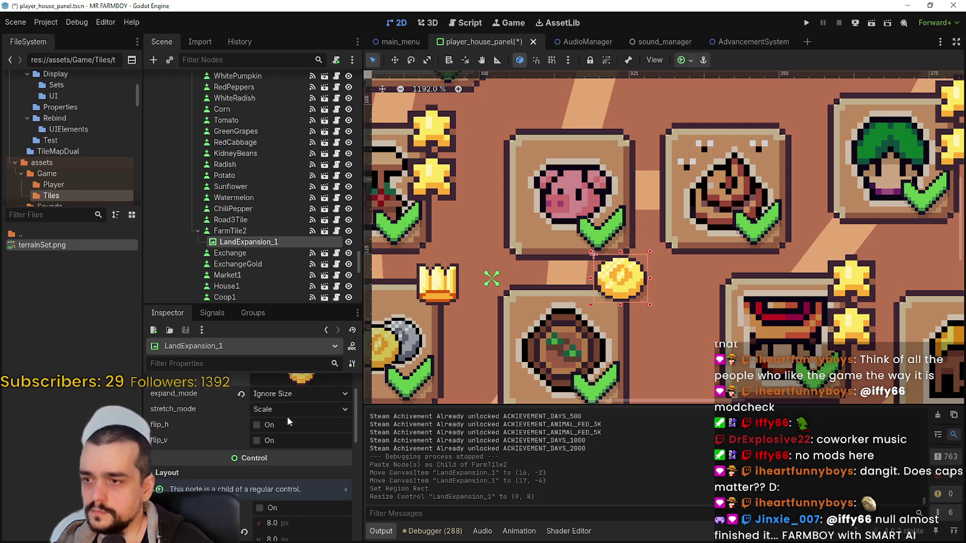
mouse_move(316, 449)
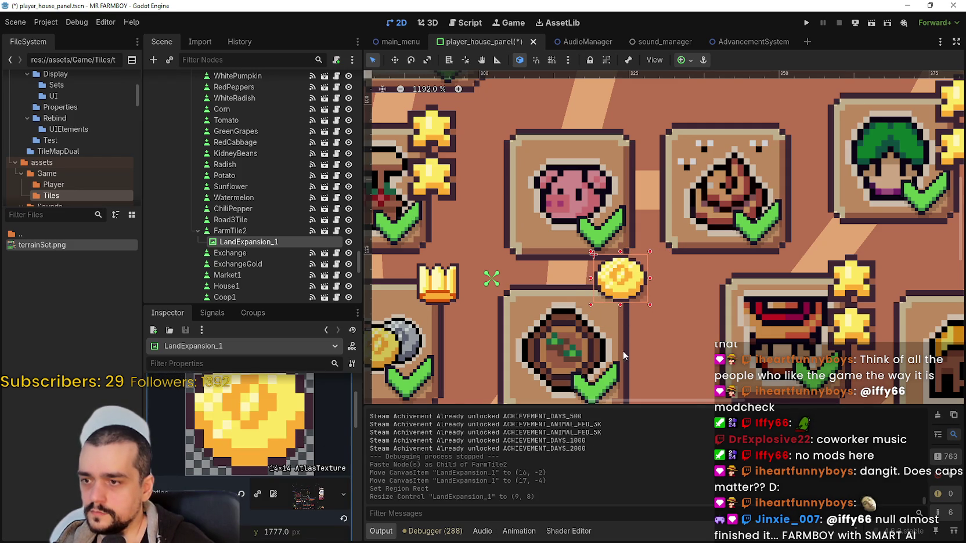
left_click_drag(645, 278, 640, 278)
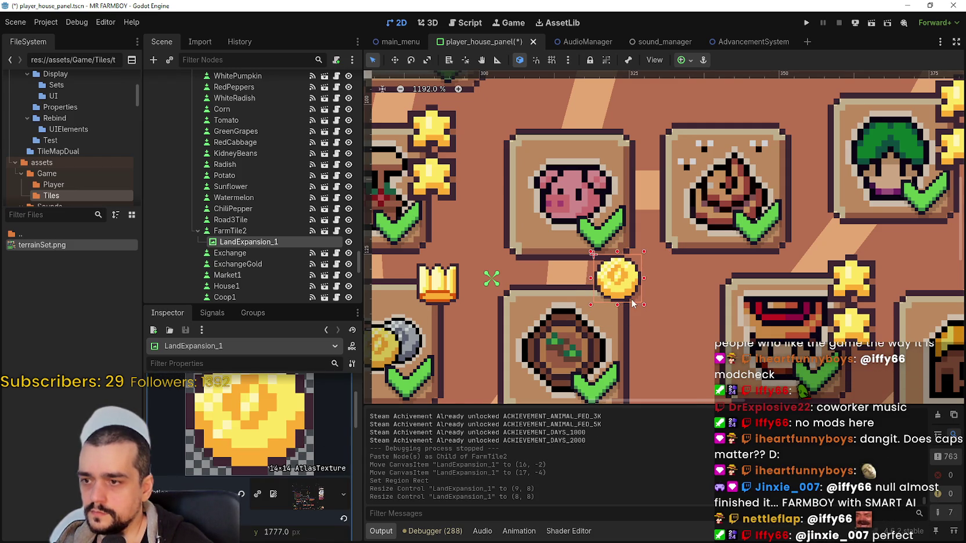
scroll(645, 310, "down", 2)
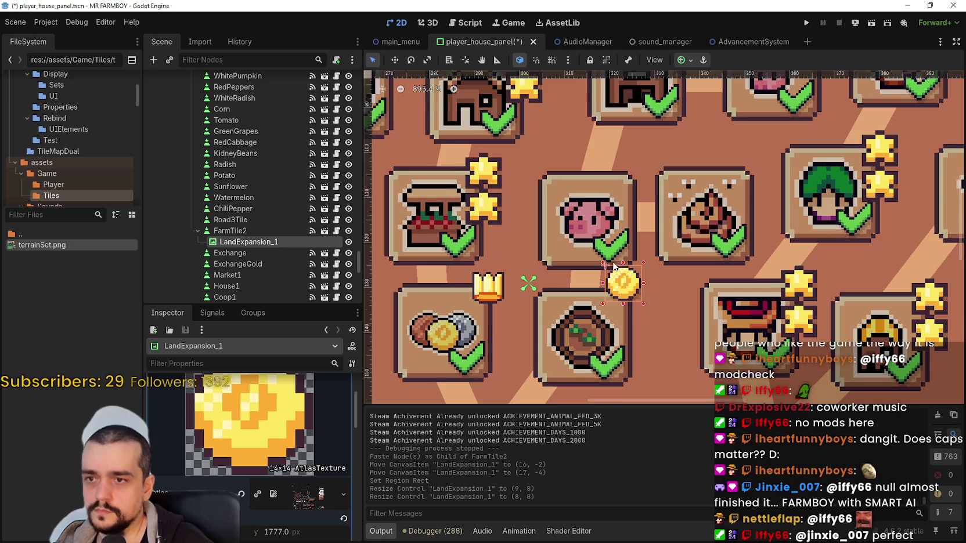
scroll(614, 267, "down", 3)
scroll(615, 270, "down", 2)
scroll(632, 284, "up", 7)
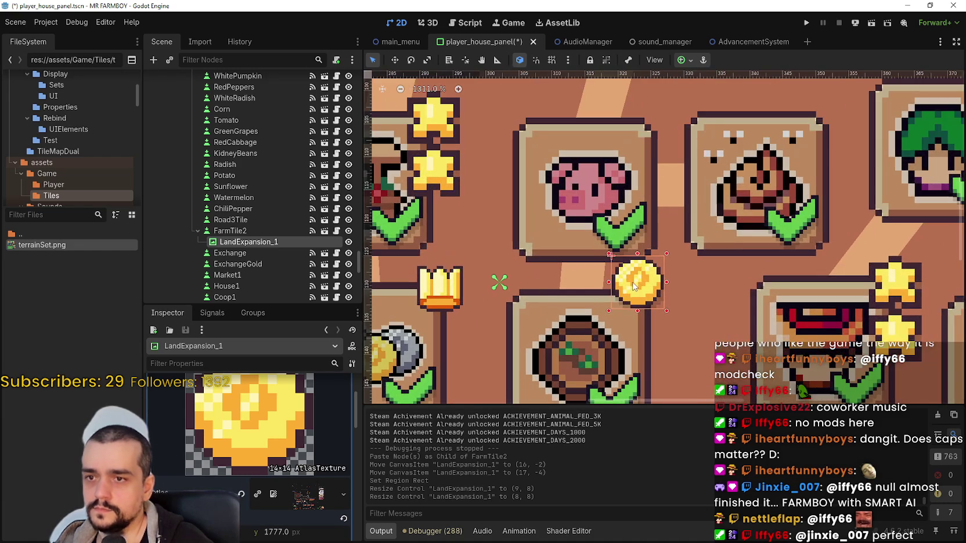
scroll(410, 227, "down", 2)
Nudge the coin one pixel down-right to (17, -2) on FarmTile2's corner.
left_click(396, 60)
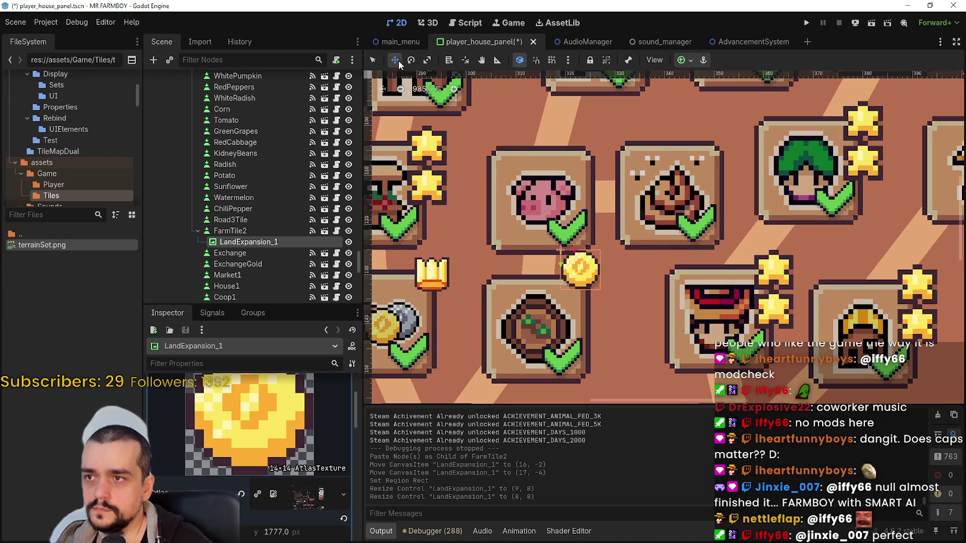
left_click_drag(579, 268, 590, 281)
scroll(585, 275, "down", 4)
scroll(589, 277, "up", 3)
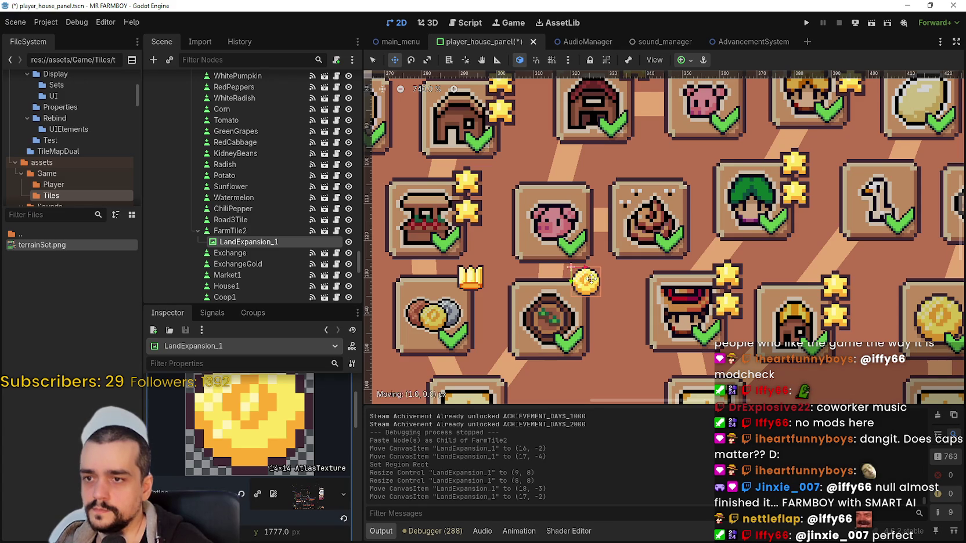
Rename LandExpansion_1 to 'Texture'.
left_click(261, 244)
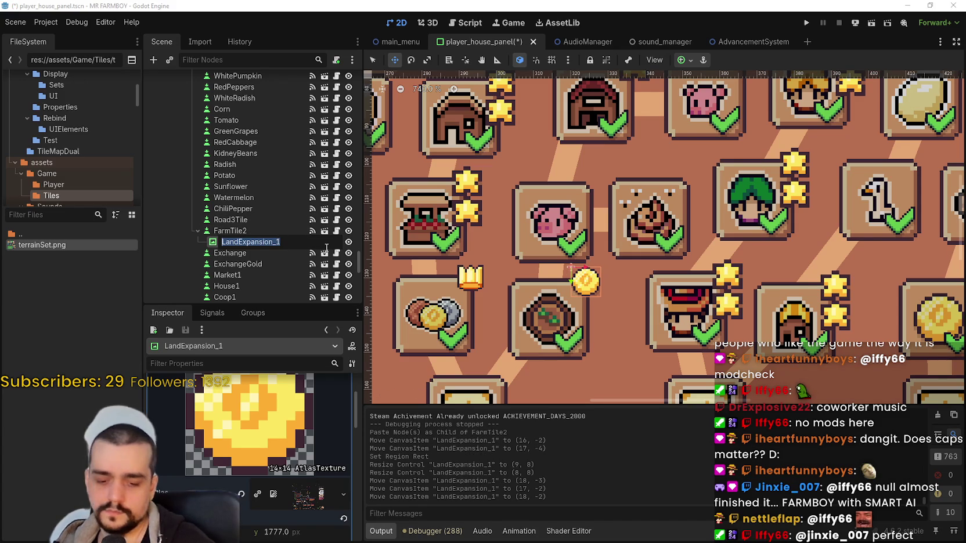
type("Te")
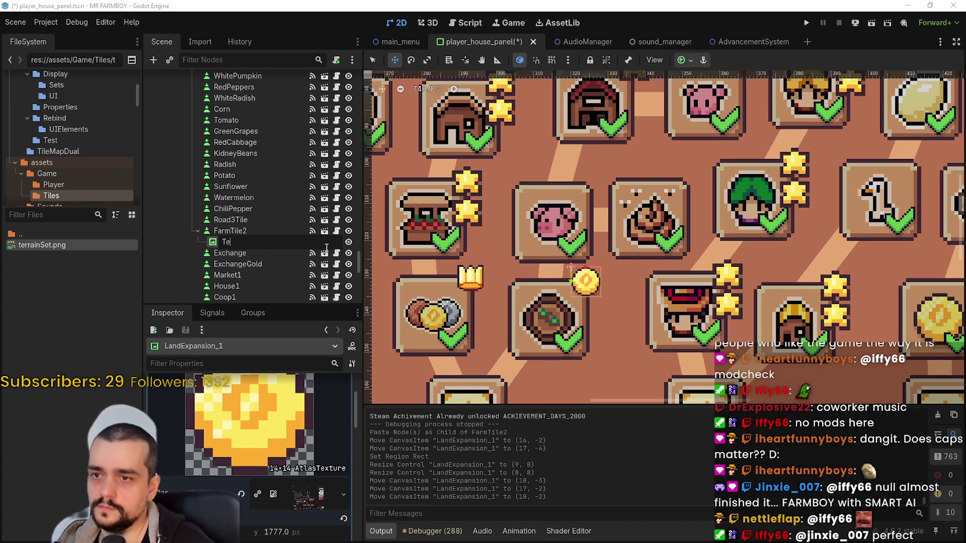
type("xture")
key("Return")
scroll(550, 240, "down", 4)
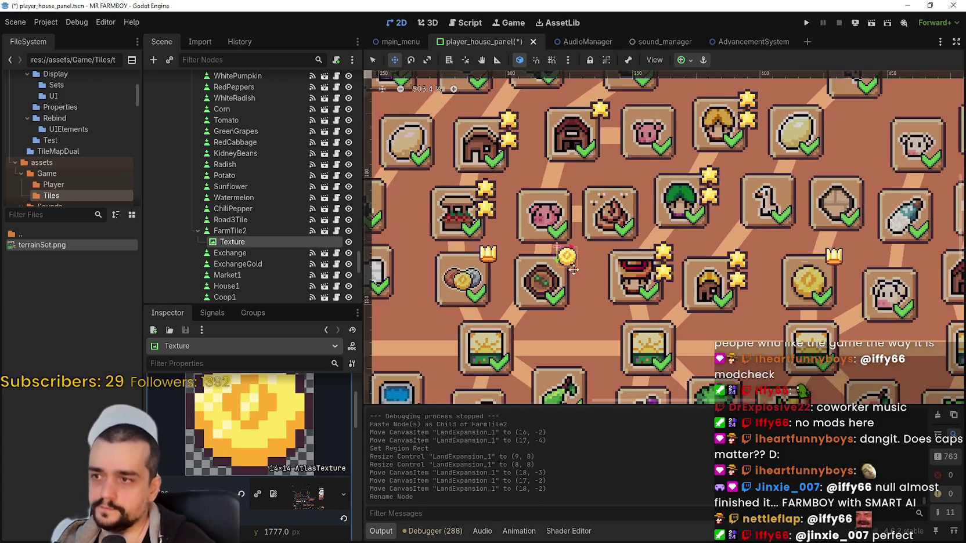
scroll(586, 292, "down", 3)
scroll(458, 246, "up", 7)
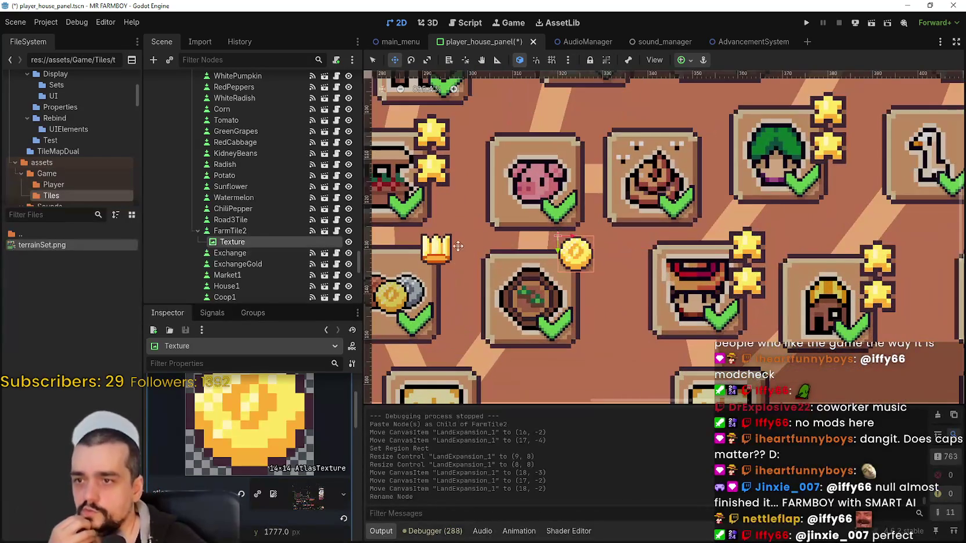
scroll(457, 246, "down", 1)
Select the Exchange tile to study its crown icon.
left_click(256, 218)
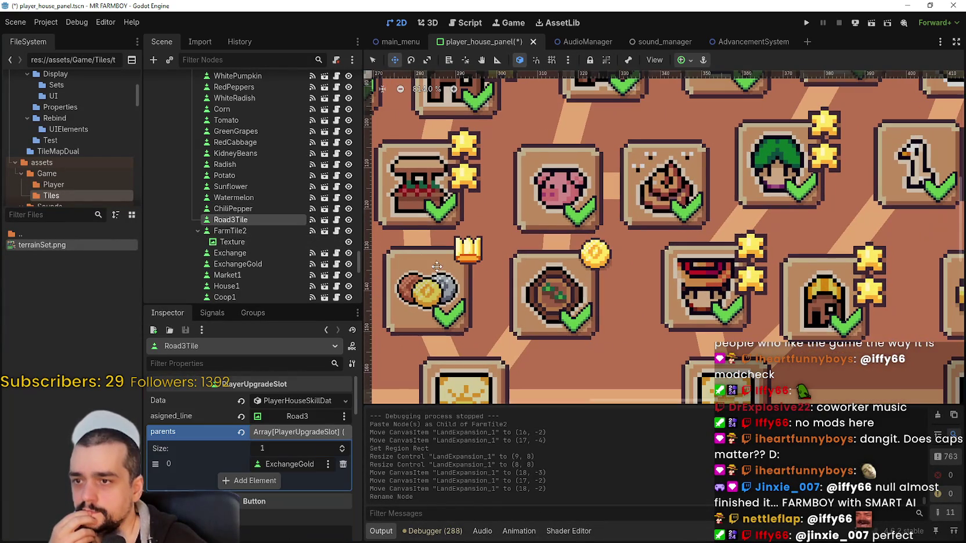
left_click(375, 61)
left_click(438, 293)
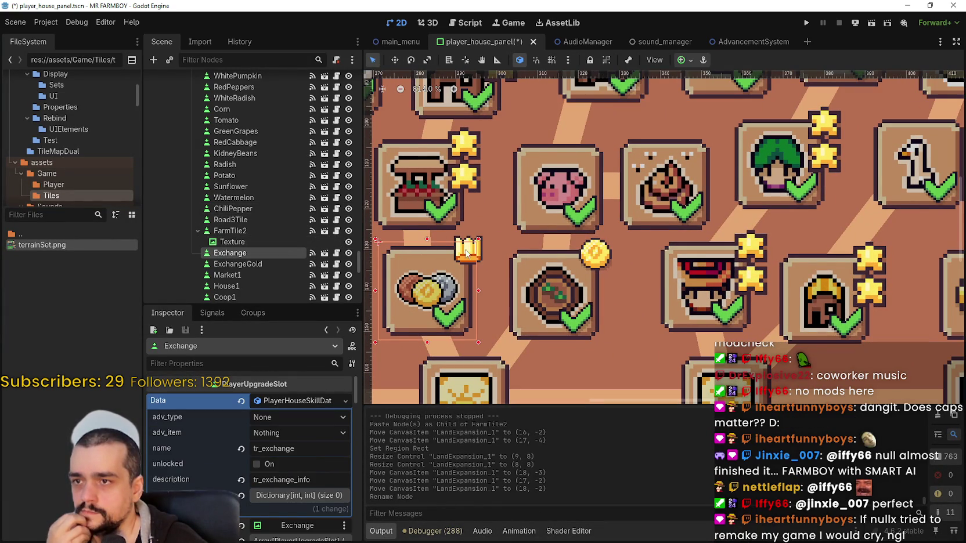
scroll(452, 246, "up", 2)
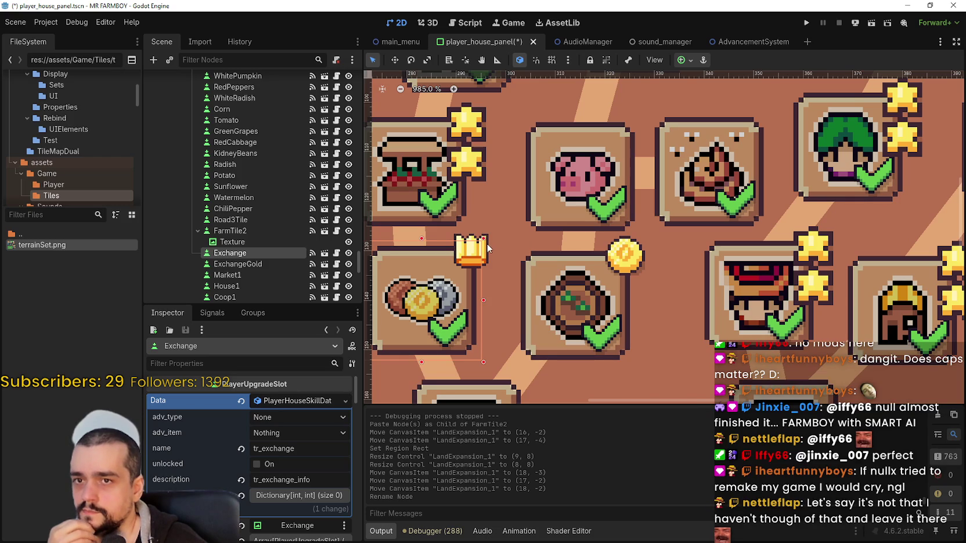
scroll(487, 247, "up", 1)
scroll(486, 244, "down", 3)
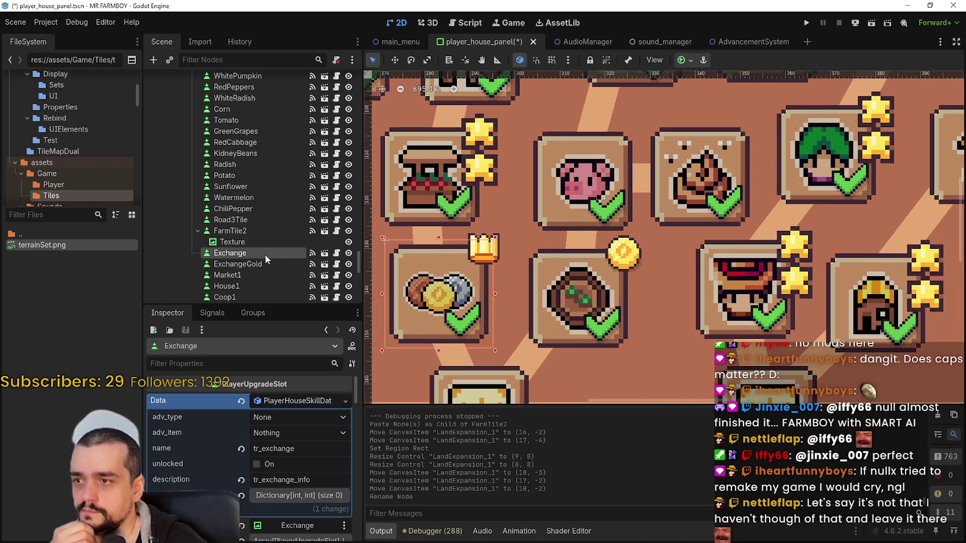
Make the Exchange tile's children editable and select its Upgrade crown node.
right_click(264, 254)
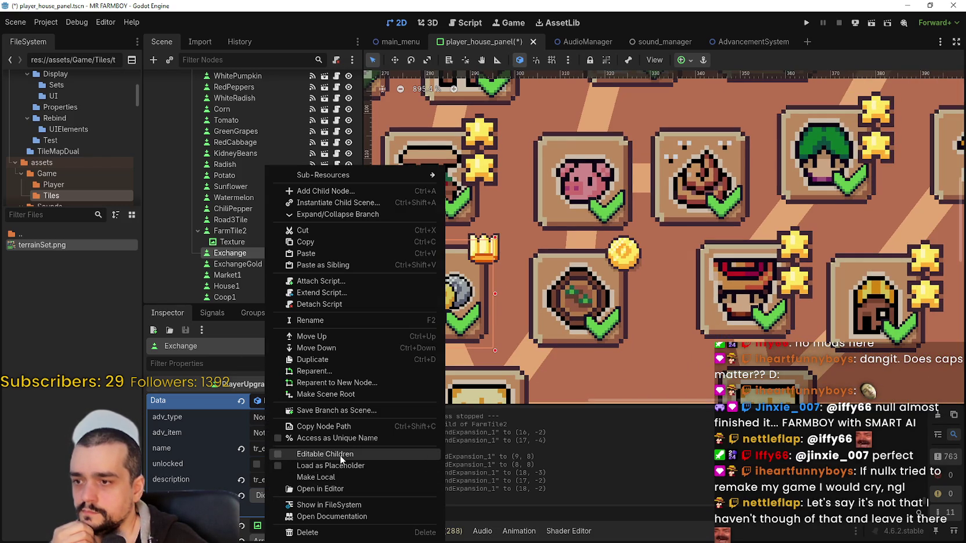
key("Escape")
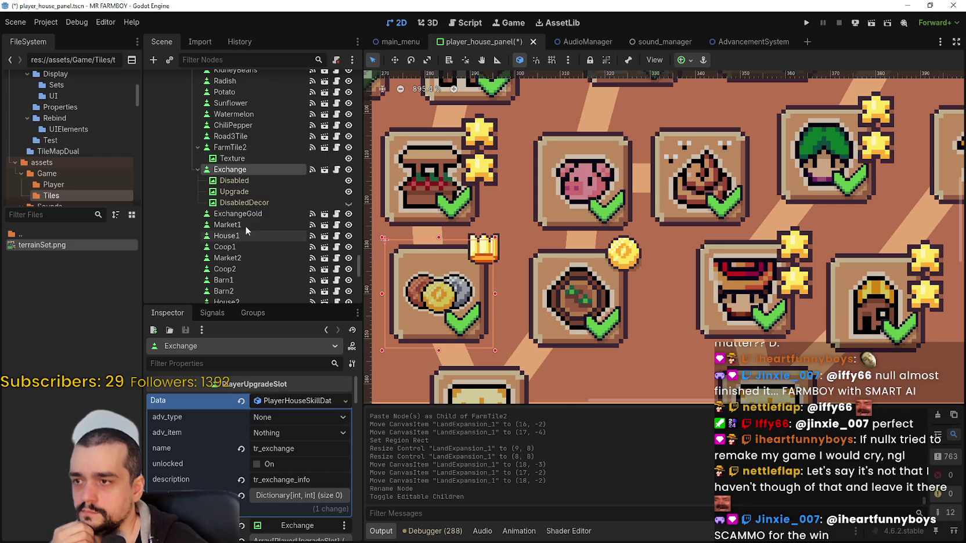
left_click(248, 193)
Check the crown's 8×8 size, Top Right anchor and (18, -2) position against the Texture coin.
left_click(309, 411)
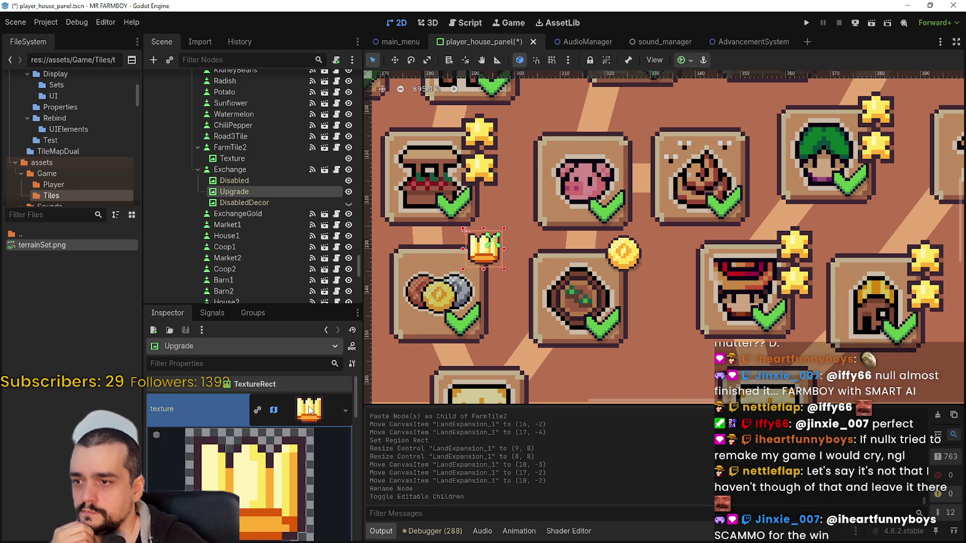
scroll(310, 427, "down", 2)
scroll(317, 452, "down", 5)
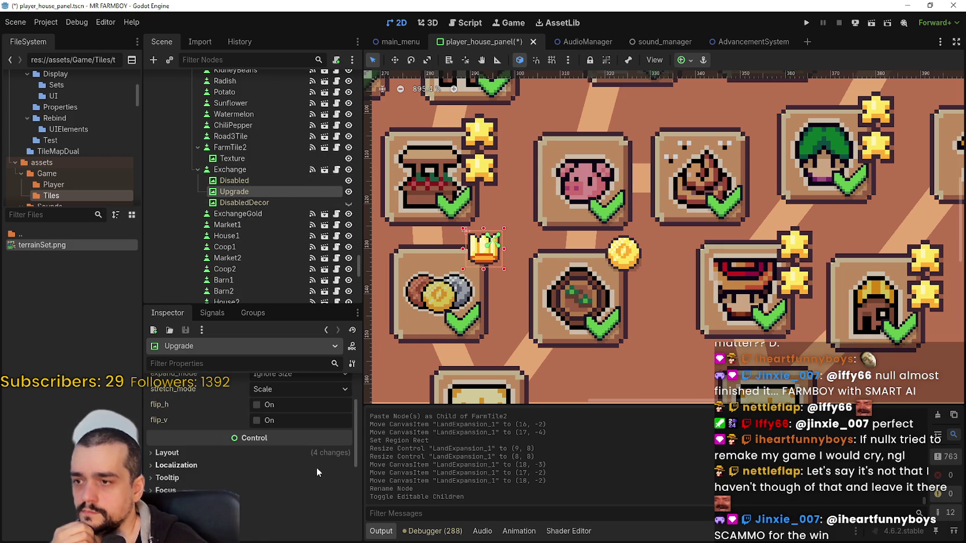
left_click(304, 447)
scroll(321, 449, "down", 3)
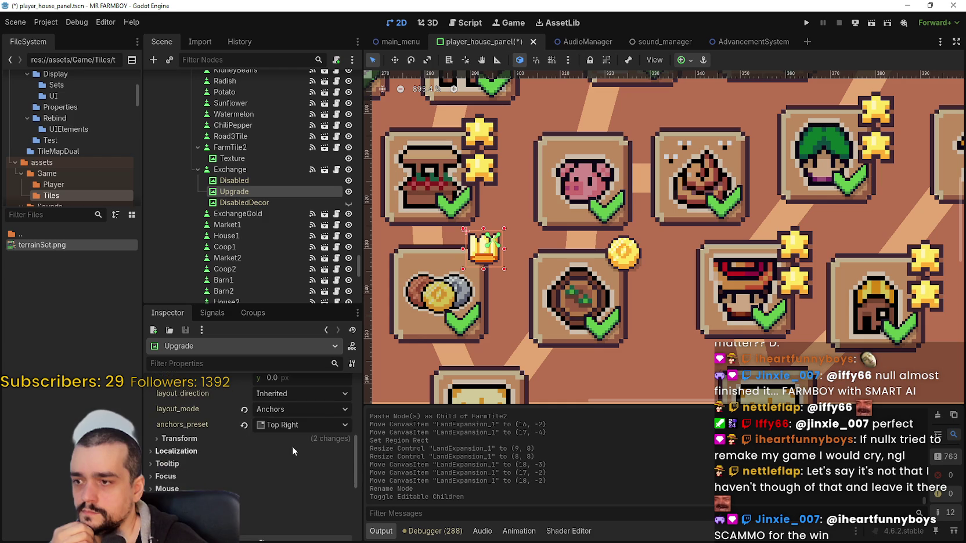
left_click(294, 436)
scroll(296, 441, "down", 1)
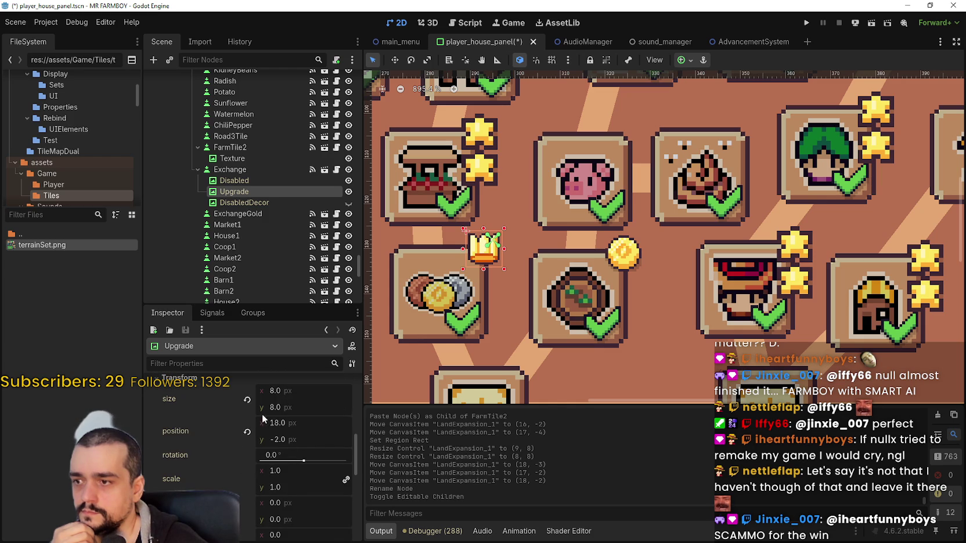
scroll(293, 409, "up", 2)
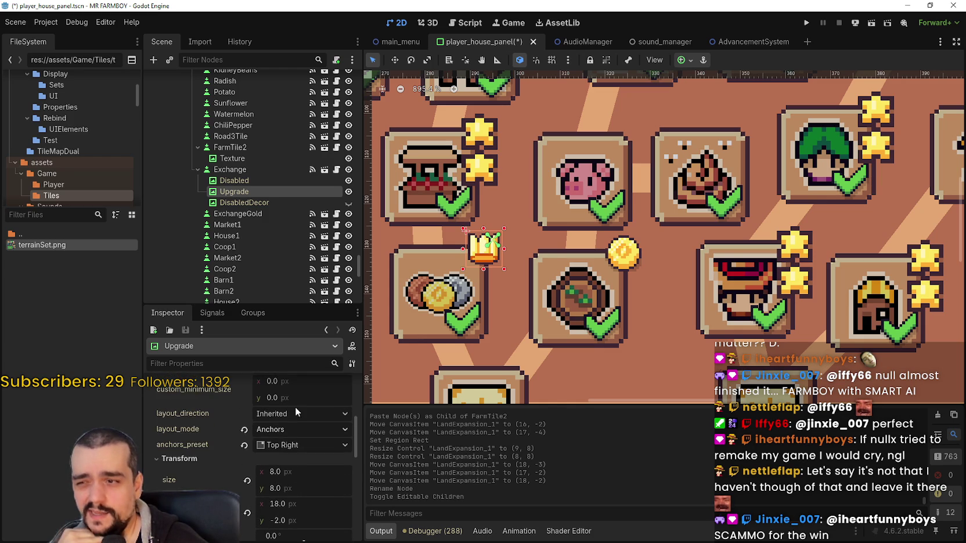
scroll(627, 259, "up", 2)
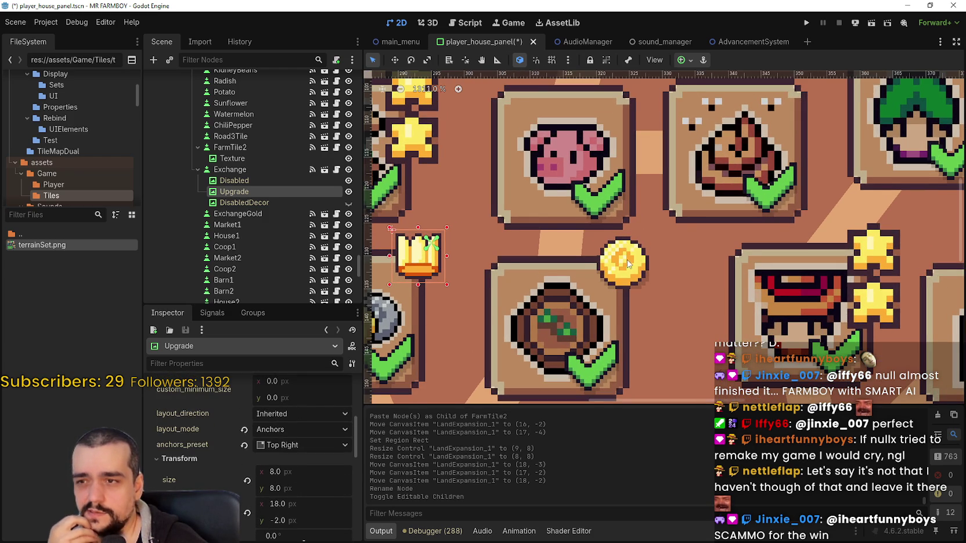
scroll(627, 259, "down", 1)
scroll(246, 179, "up", 2)
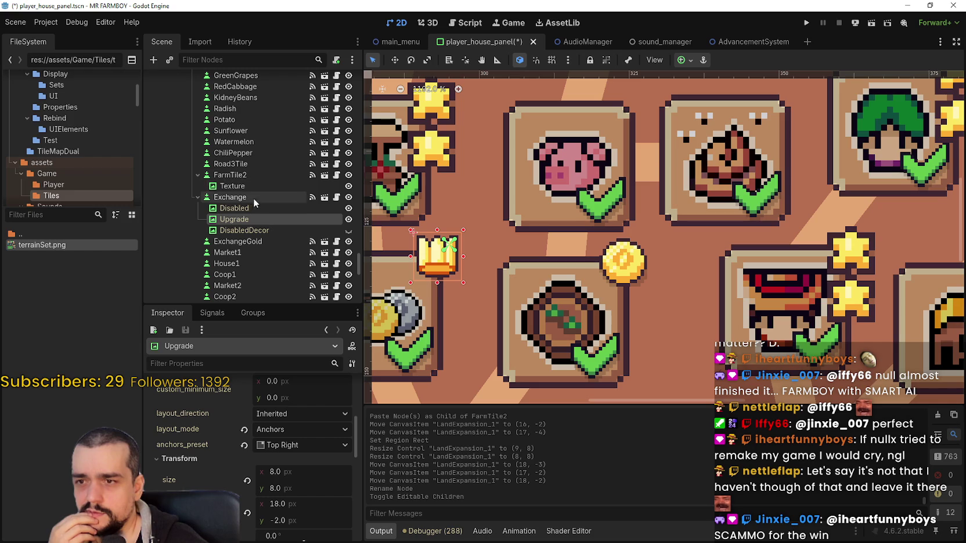
left_click(244, 185)
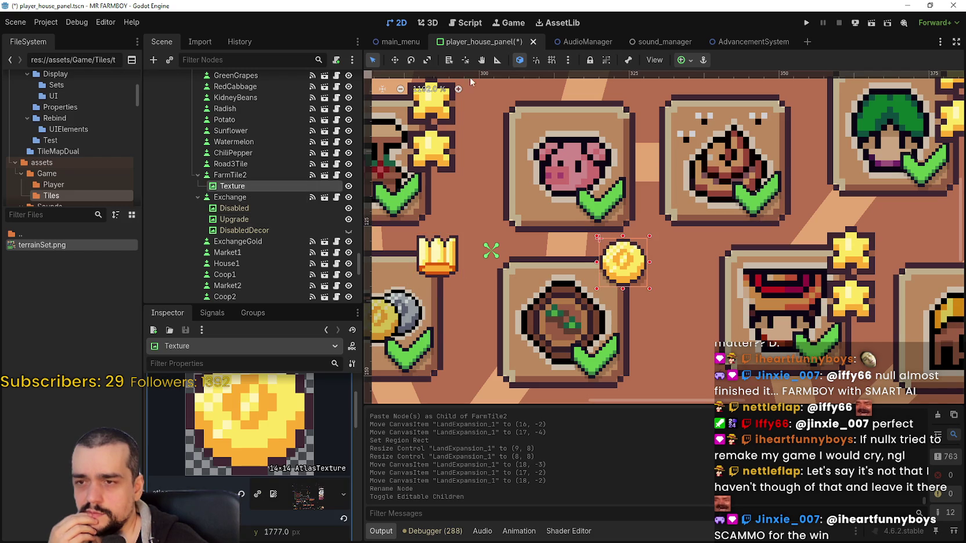
Compare the coin with the Exchange crown and place it at (19, -2) on FarmTile2.
left_click(394, 59)
left_click_drag(582, 259, 396, 253)
scroll(380, 238, "up", 2)
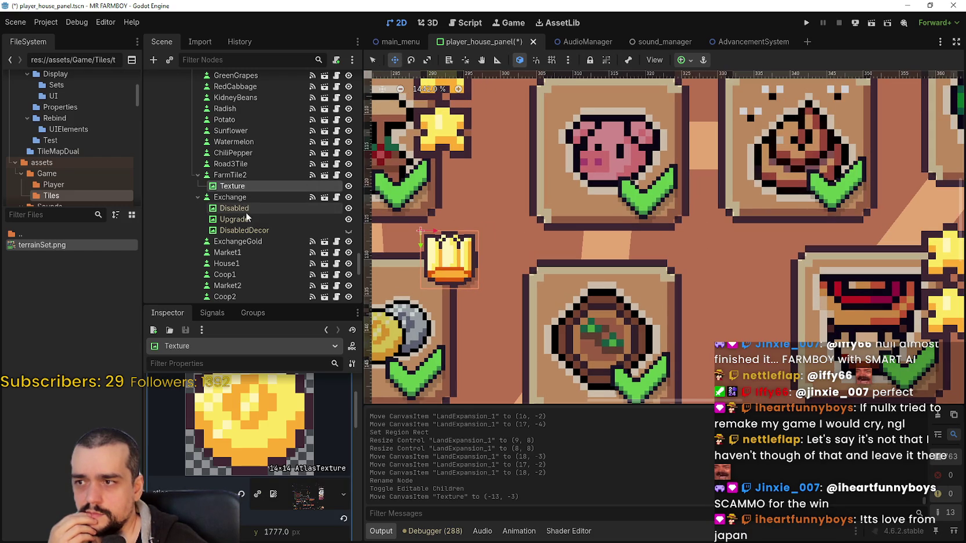
left_click(241, 219)
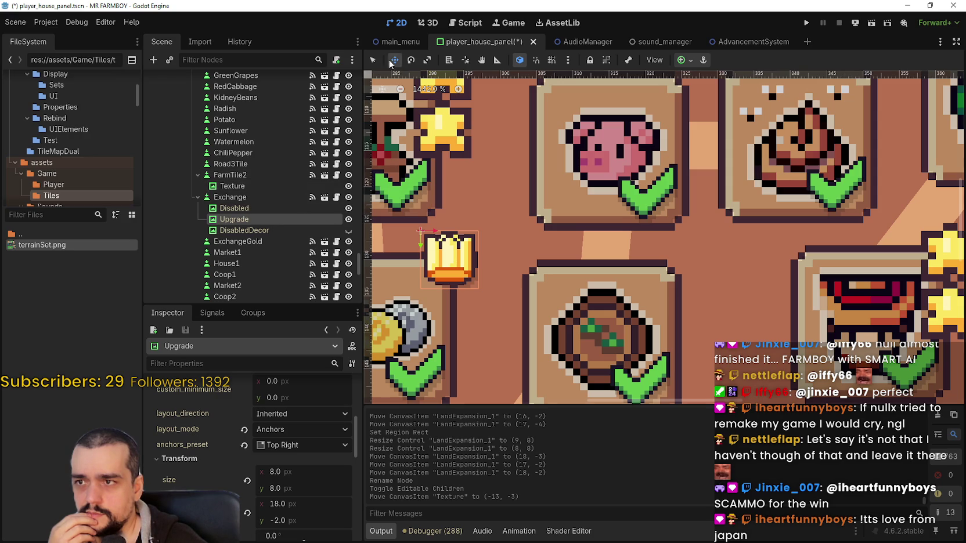
key("q")
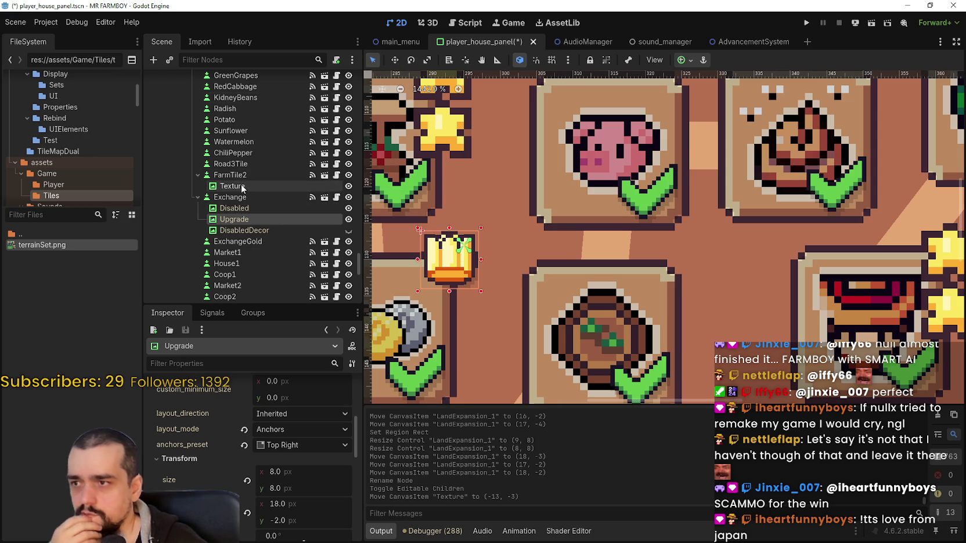
left_click(241, 185)
left_click(255, 219)
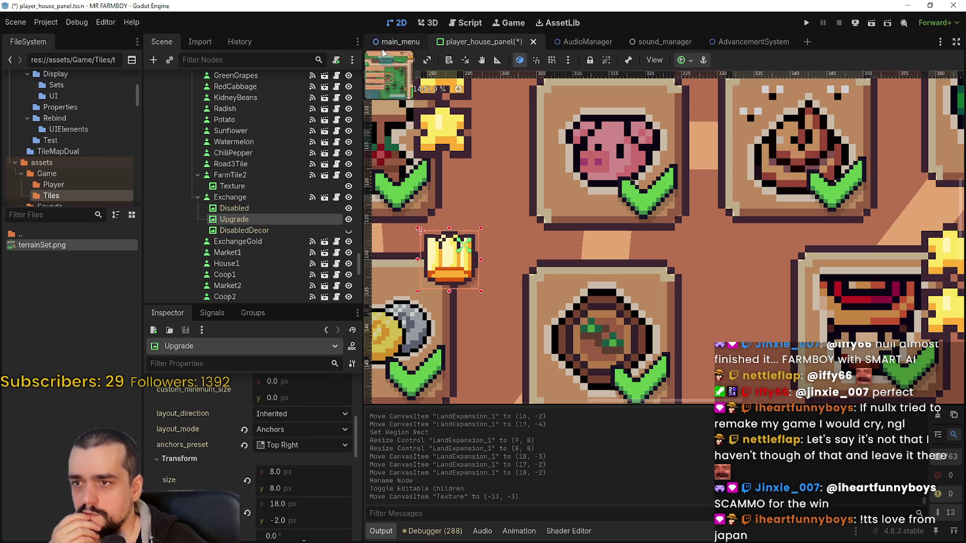
left_click(246, 186)
key("w")
mouse_move(439, 251)
left_mouse_down()
mouse_move(674, 253)
mouse_move(662, 257)
left_mouse_up()
Save the player_house_panel scene.
scroll(679, 267, "down", 2)
scroll(679, 267, "down", 1)
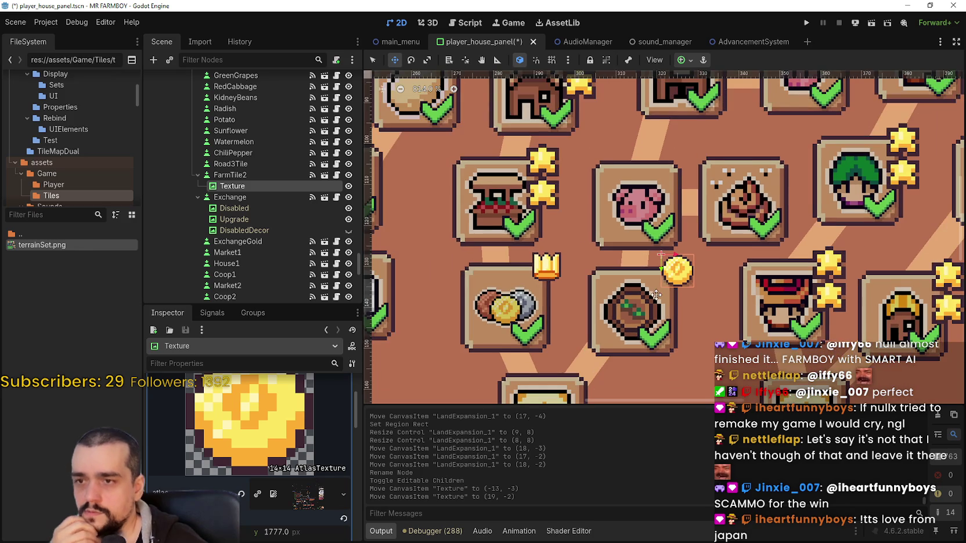
scroll(657, 296, "down", 1)
scroll(661, 284, "up", 3)
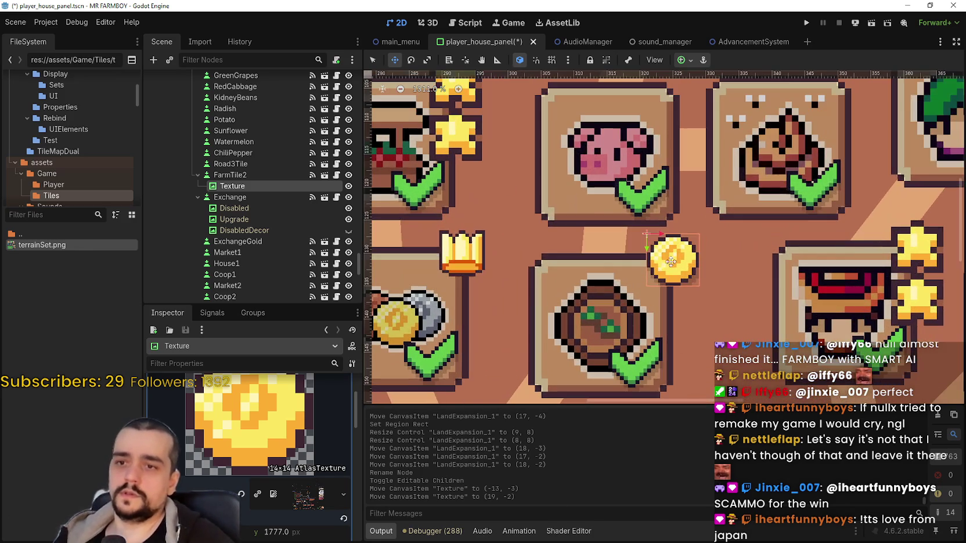
key("ctrl+s")
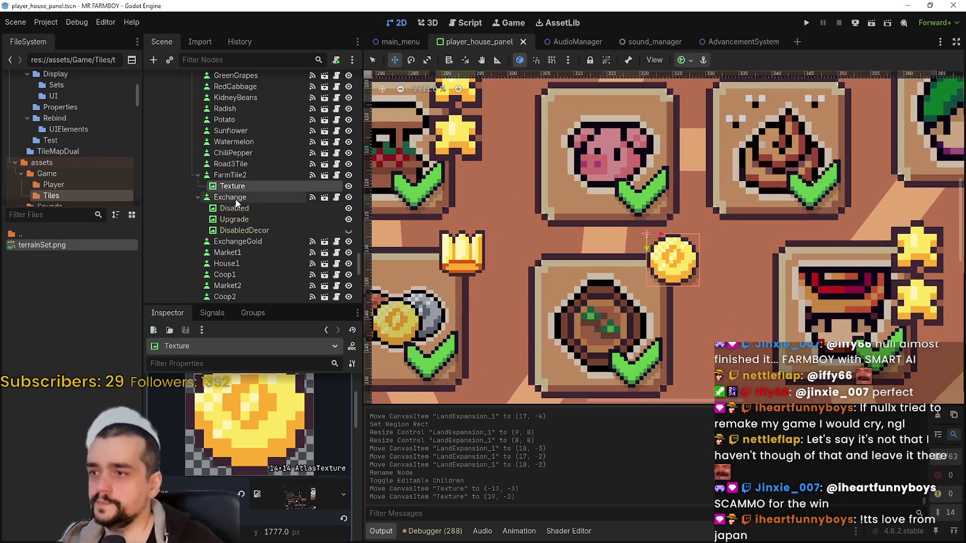
Untick Editable Children on Exchange and confirm reverting its children.
right_click(240, 197)
left_click(302, 454)
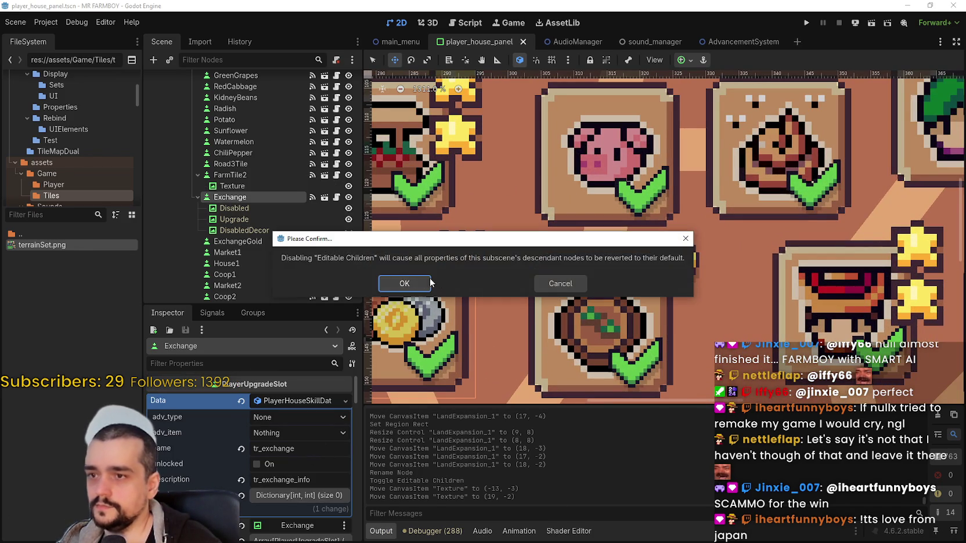
left_click(407, 284)
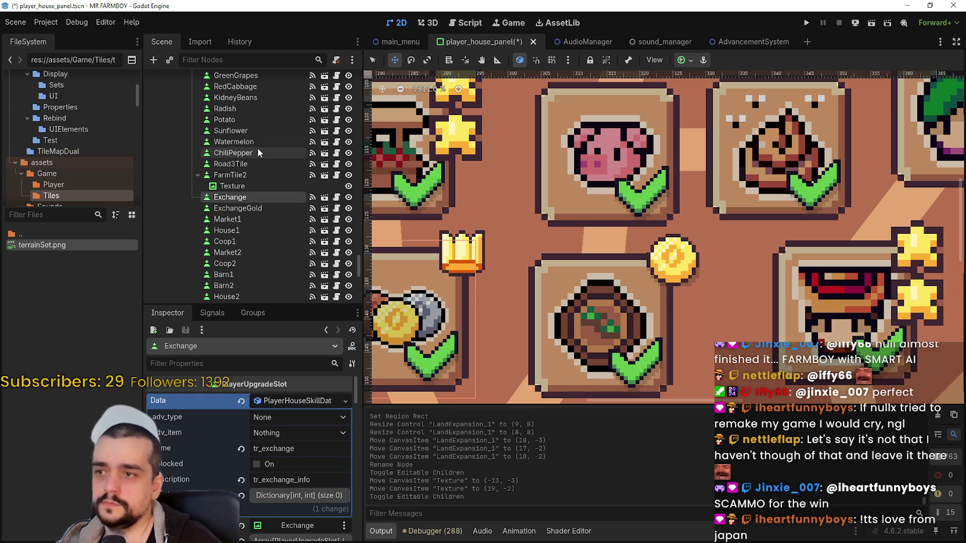
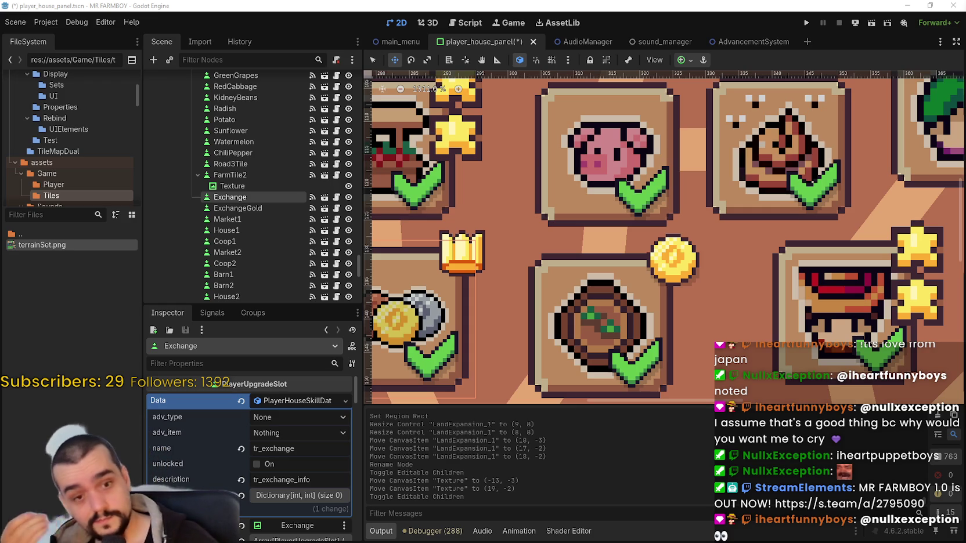
Duplicate the coin Texture under FarmTile2 and move the copy upward on the panel.
scroll(638, 307, "down", 3)
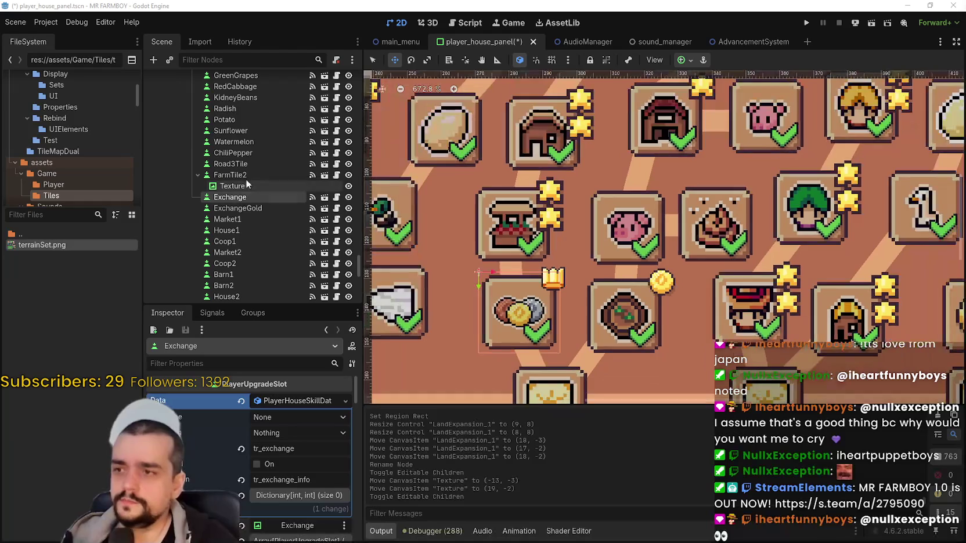
left_click(252, 184)
scroll(735, 303, "down", 1)
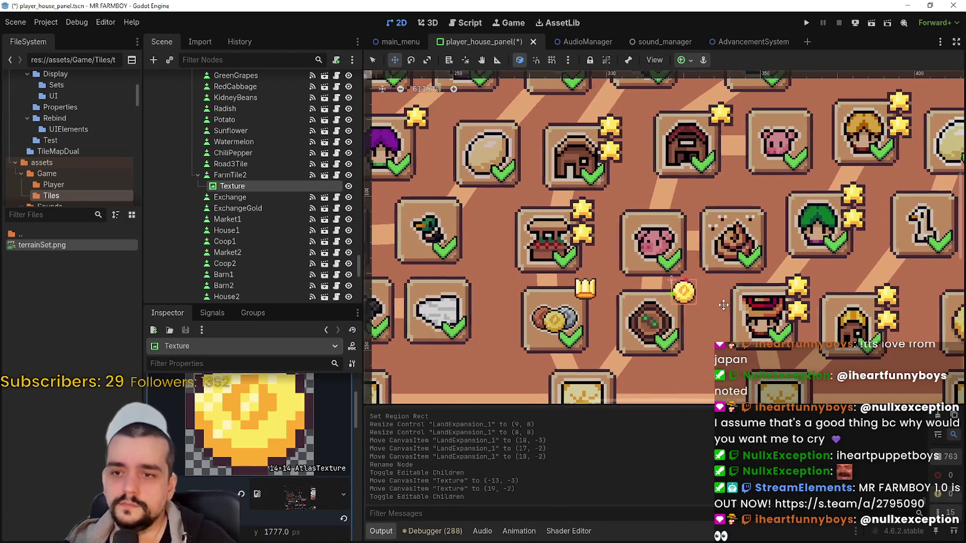
scroll(702, 294, "up", 1)
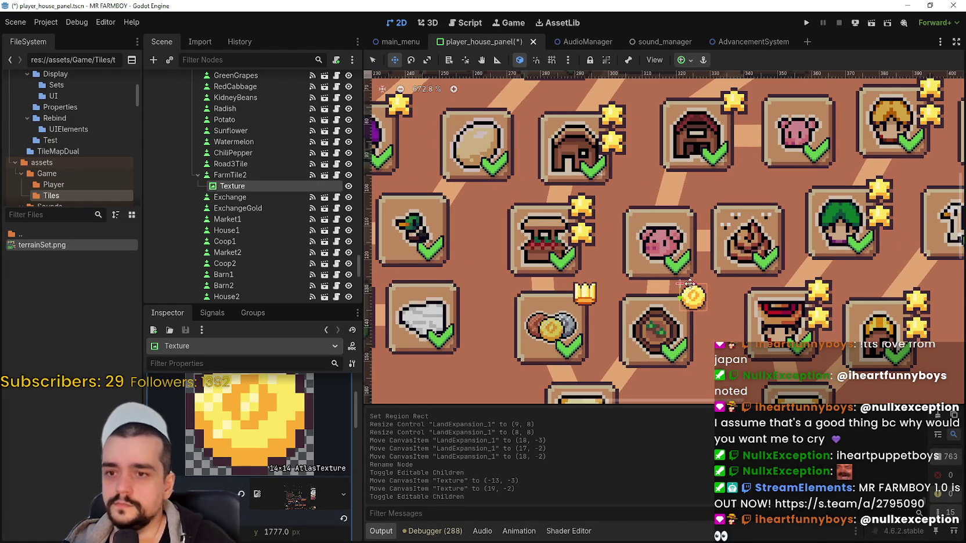
scroll(684, 287, "right", 2)
key("ctrl+d")
left_click_drag(640, 307, 645, 203)
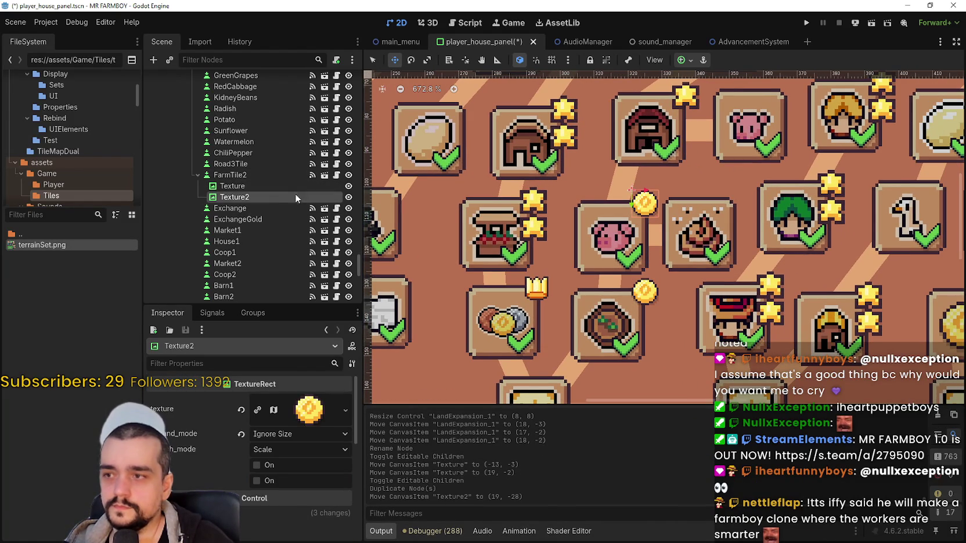
Make the duplicated Texture2 a child of the Pig upgrade tile.
left_click(374, 61)
left_click(591, 249)
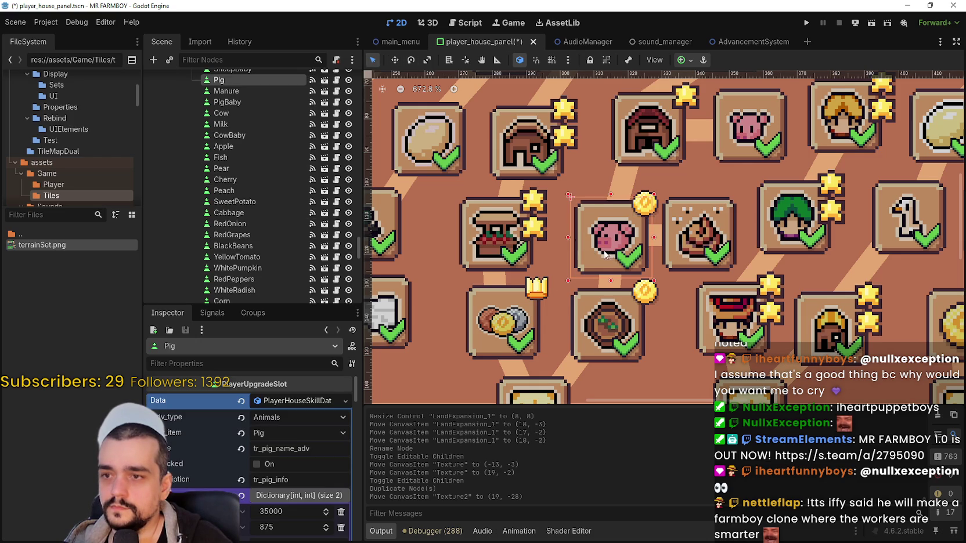
scroll(264, 172, "up", 1)
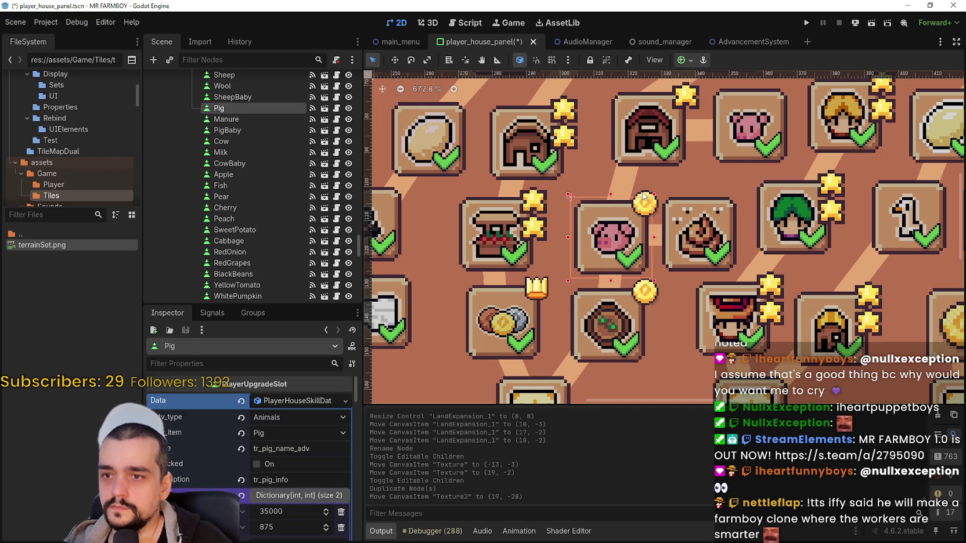
scroll(285, 284, "down", 5)
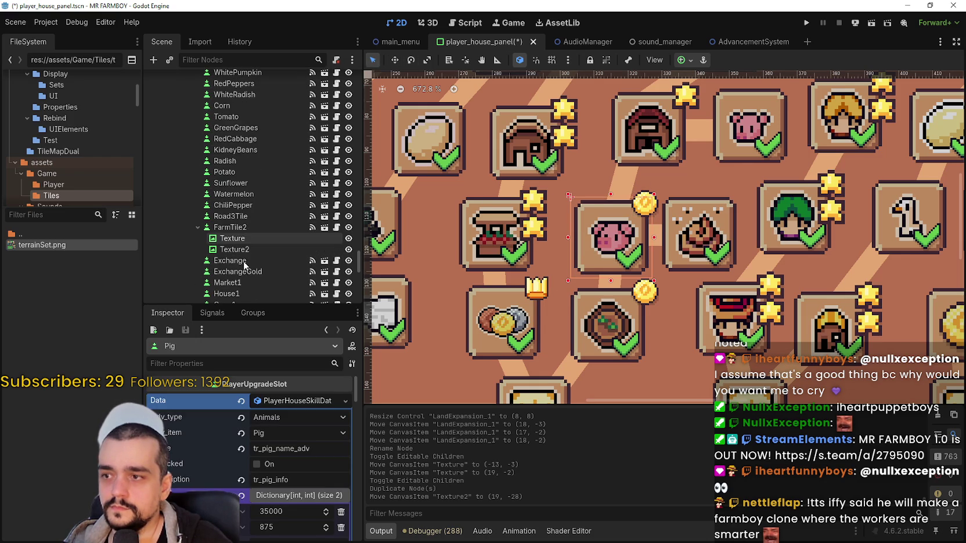
mouse_move(233, 249)
left_mouse_down()
mouse_move(257, 196)
mouse_move(272, 74)
mouse_move(264, 241)
mouse_move(250, 284)
mouse_move(249, 69)
mouse_move(235, 198)
mouse_move(239, 184)
mouse_move(340, 220)
mouse_move(345, 188)
left_mouse_up()
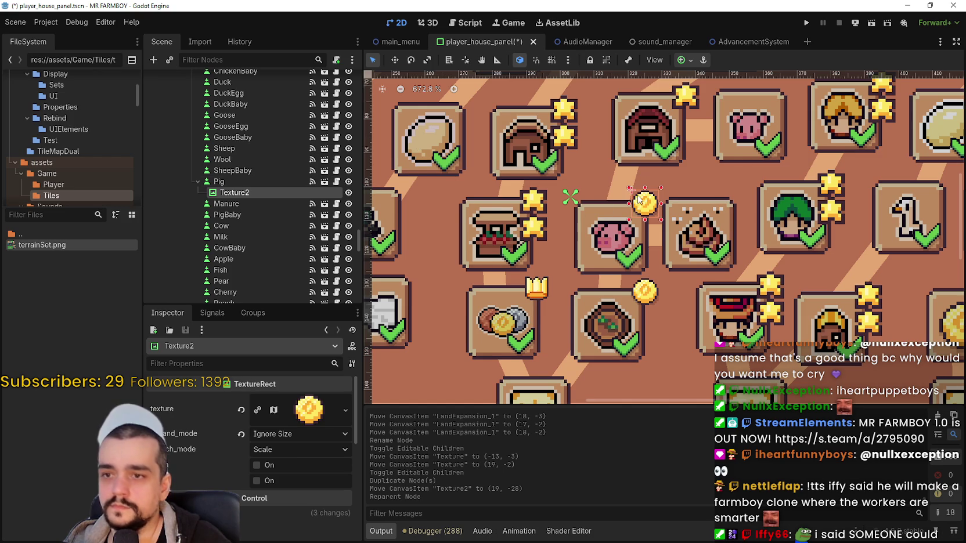
Make Texture2's texture unique so it no longer shares the original coin resource.
scroll(638, 199, "up", 3)
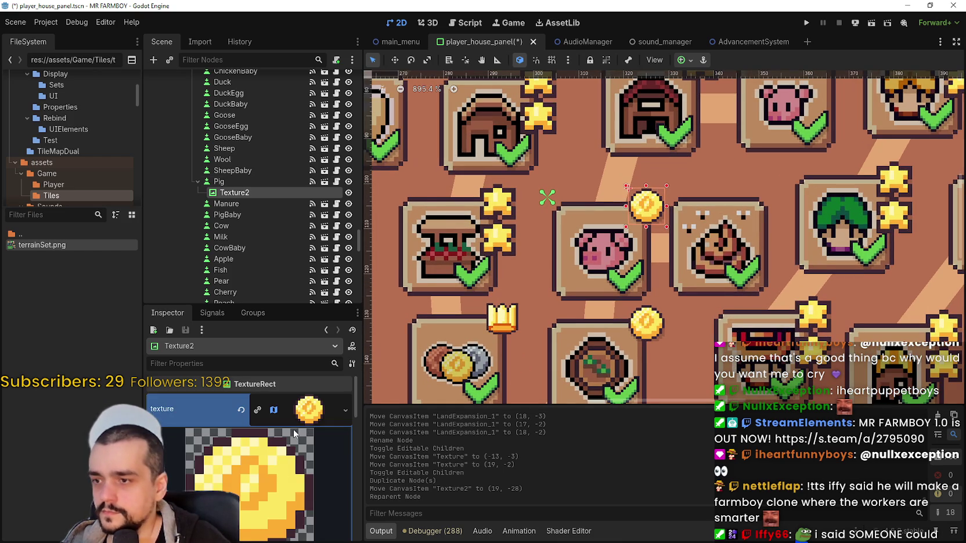
right_click(293, 413)
left_click(347, 477)
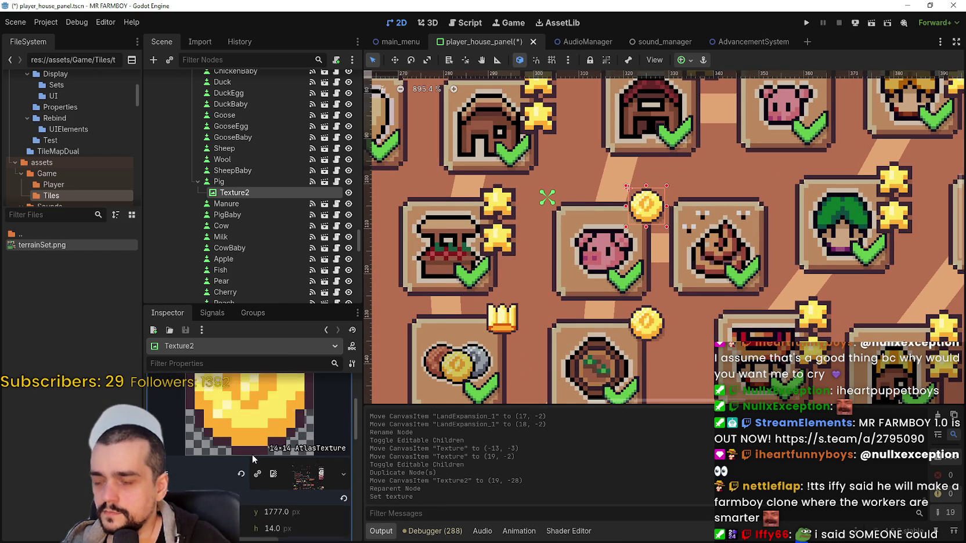
In the Region Editor, frame the 16x16 poop sprite as the texture region, widening it slightly.
left_click(258, 526)
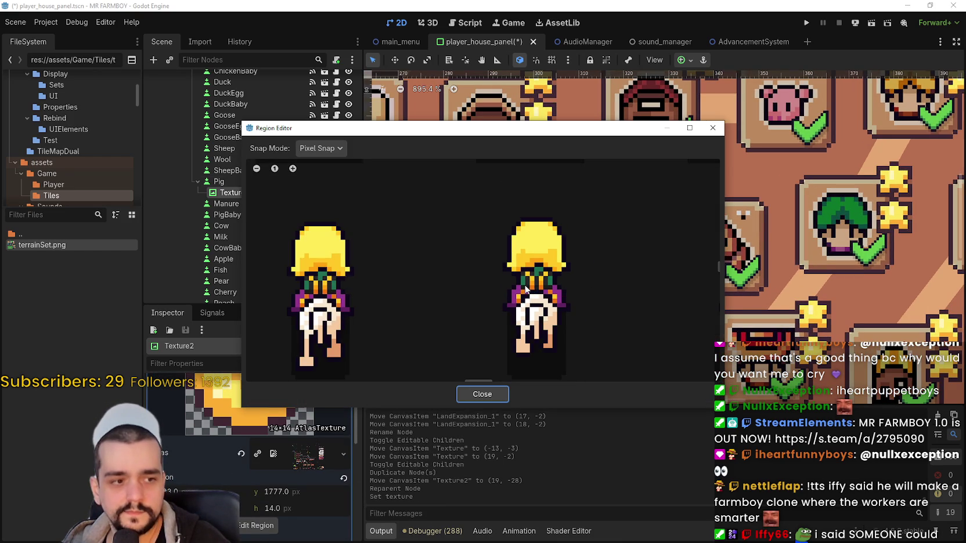
scroll(540, 294, "down", 5)
scroll(457, 280, "up", 4)
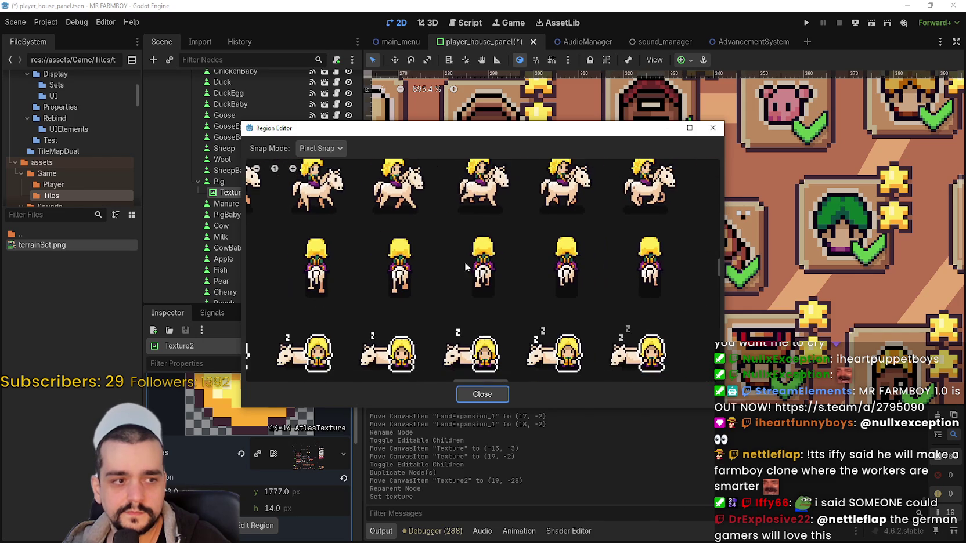
scroll(455, 282, "down", 8)
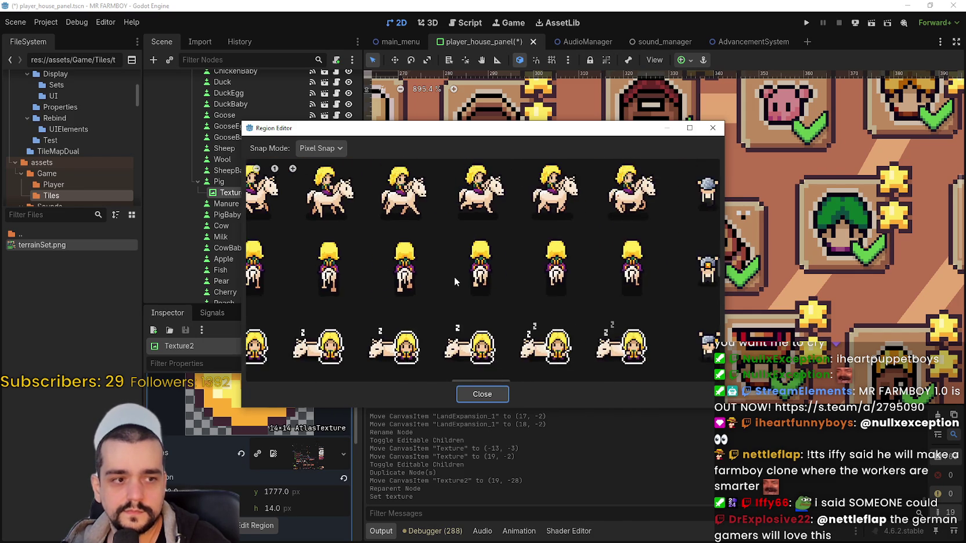
scroll(362, 321, "up", 6)
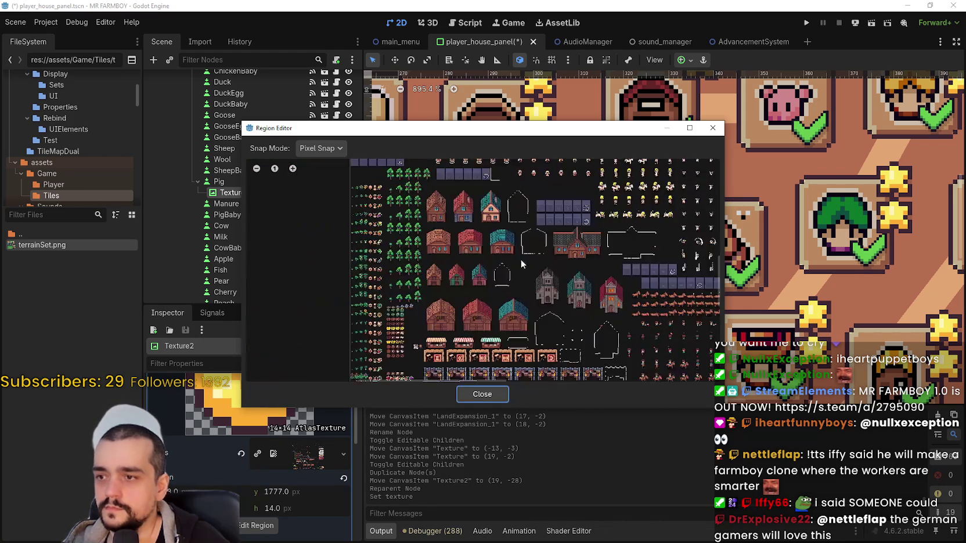
scroll(475, 286, "up", 6)
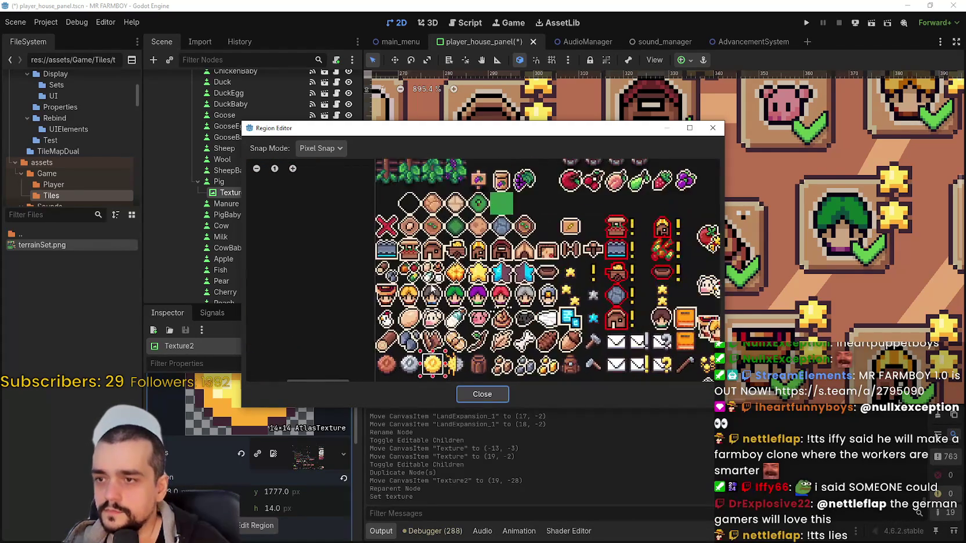
scroll(459, 296, "up", 5)
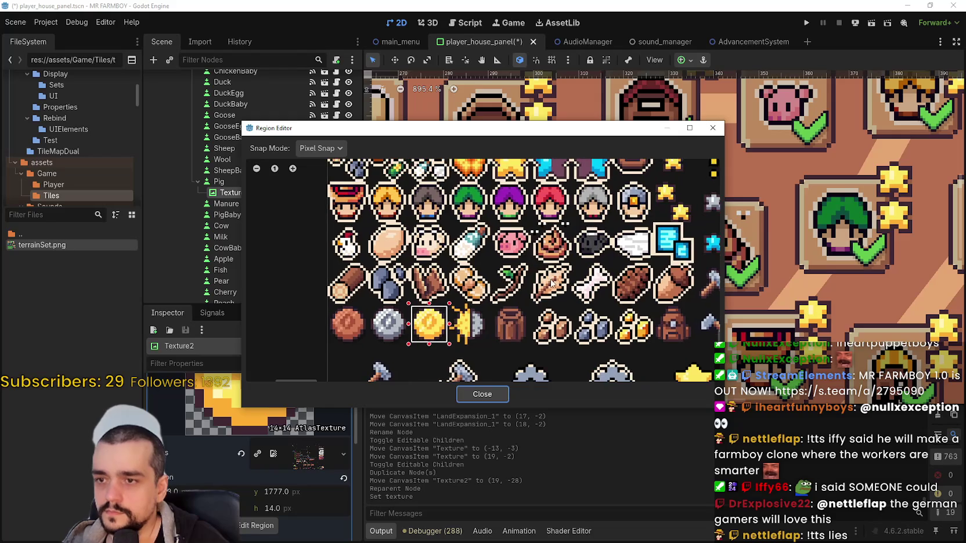
scroll(426, 307, "up", 3)
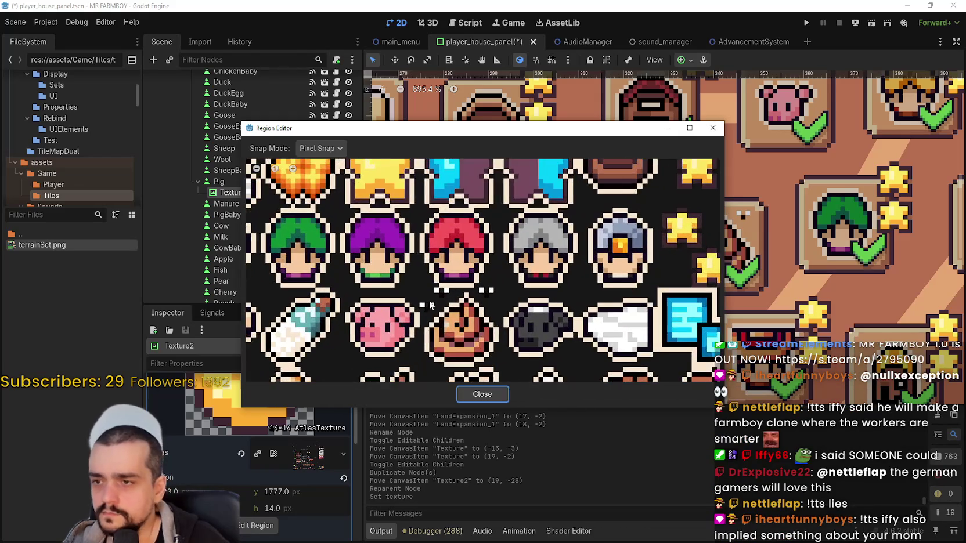
mouse_move(410, 296)
left_mouse_down()
mouse_move(488, 237)
mouse_move(493, 206)
left_mouse_up()
scroll(463, 240, "up", 1)
scroll(458, 244, "up", 2)
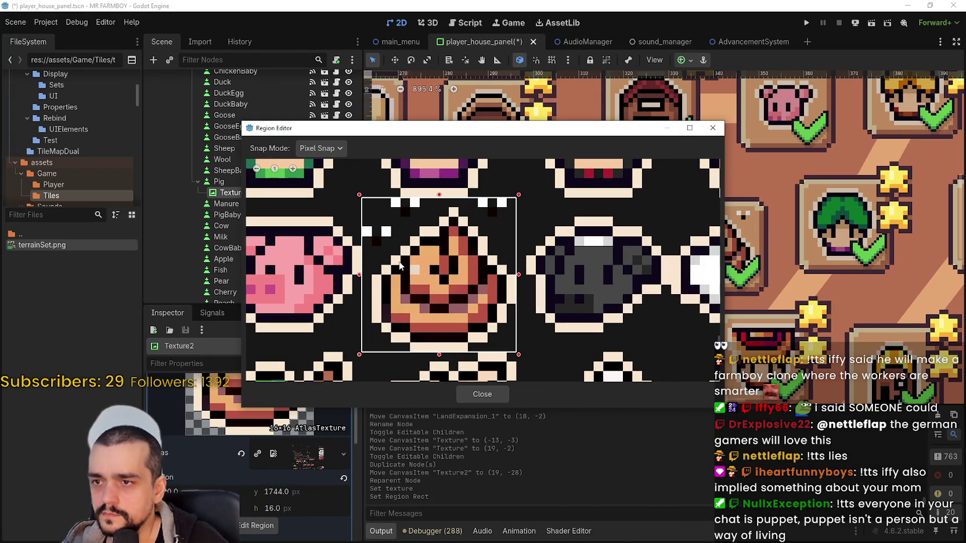
scroll(465, 284, "down", 2)
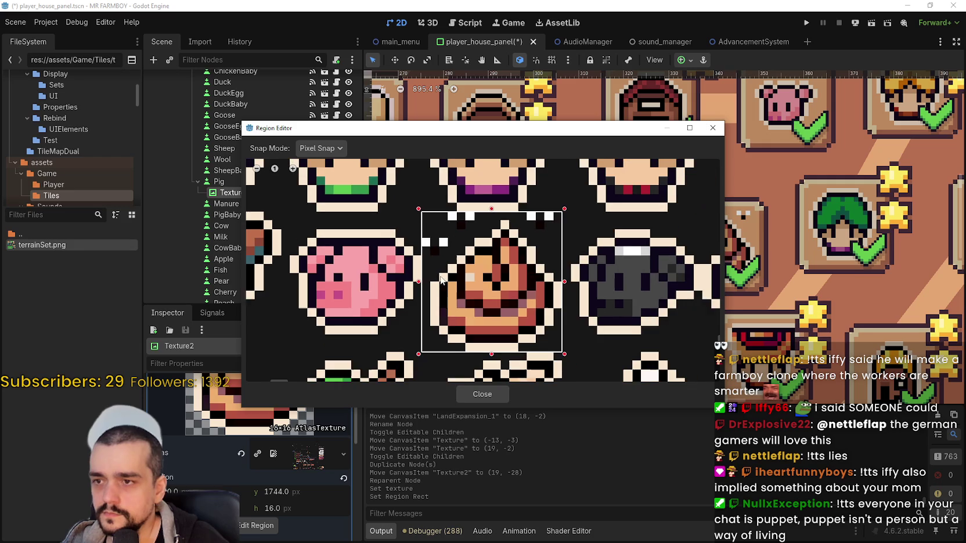
scroll(533, 290, "down", 1)
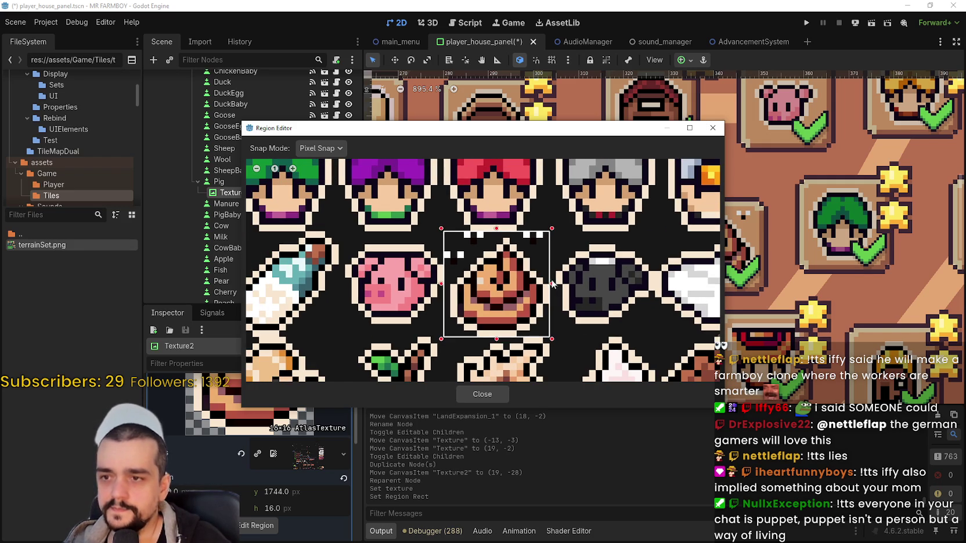
mouse_move(553, 285)
left_mouse_down()
mouse_move(519, 288)
mouse_move(516, 308)
mouse_move(553, 308)
left_mouse_up()
Close the Region Editor and save the player house scene.
left_click(478, 394)
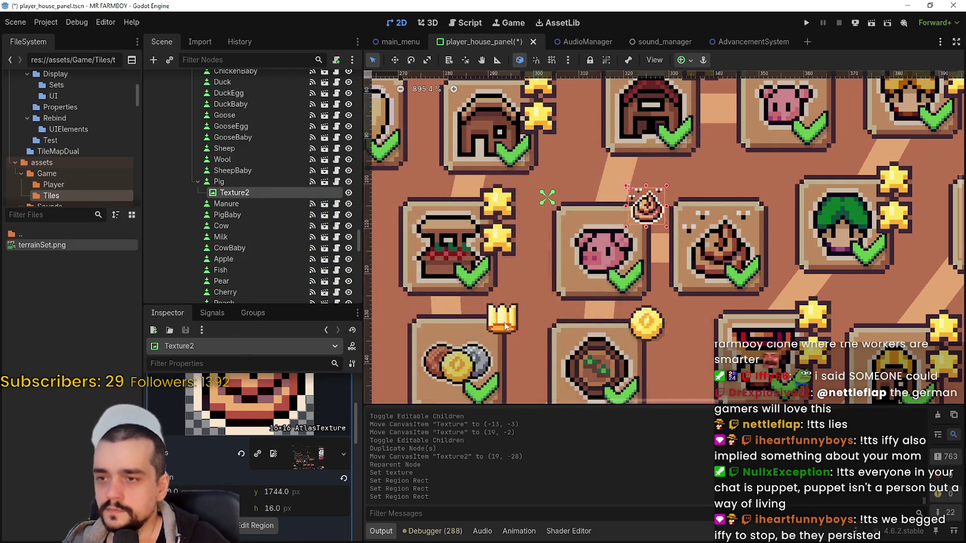
scroll(634, 193, "down", 2)
scroll(607, 218, "up", 1)
key("ctrl+s")
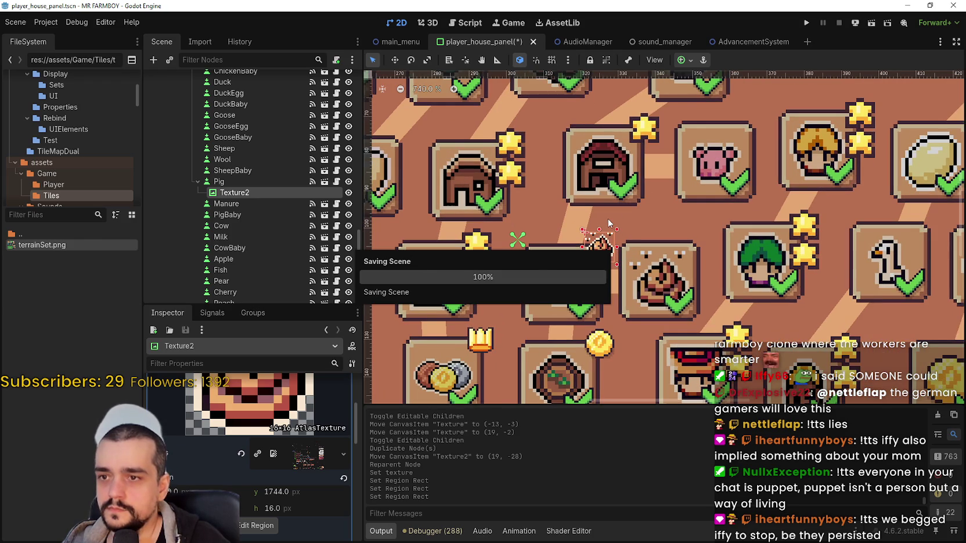
Zoom into the skill tree and select the purple Turnip slot.
scroll(607, 218, "down", 4)
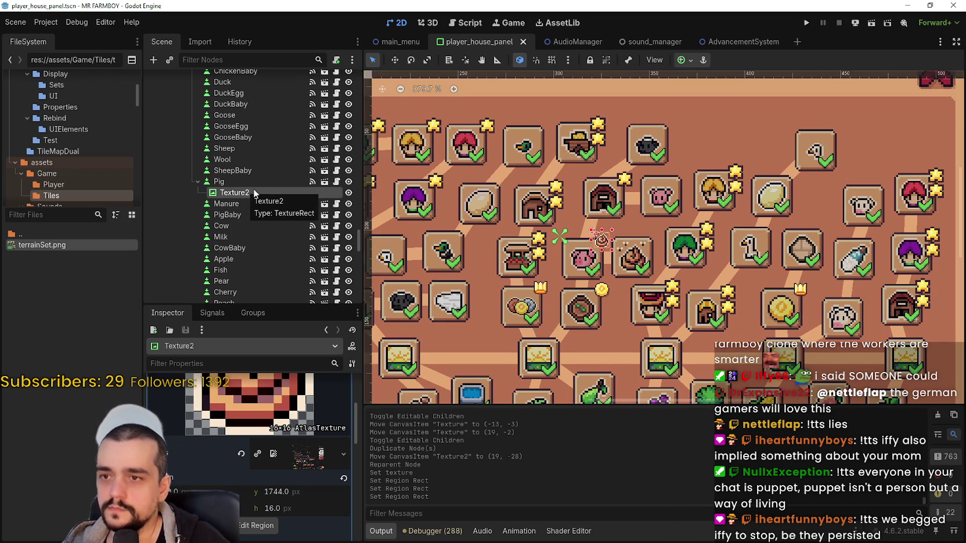
scroll(253, 192, "up", 2)
scroll(491, 332, "down", 4)
scroll(491, 332, "up", 2)
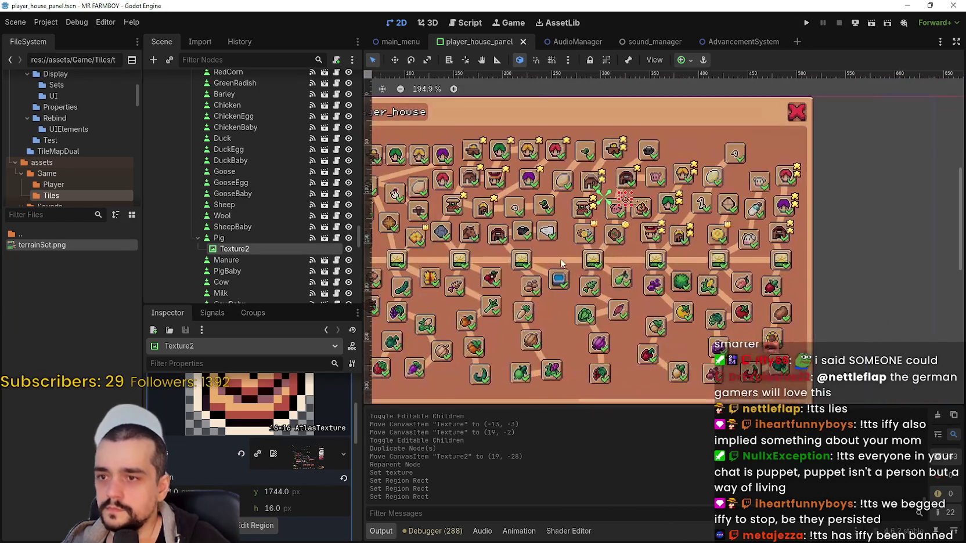
scroll(558, 278, "left", 2)
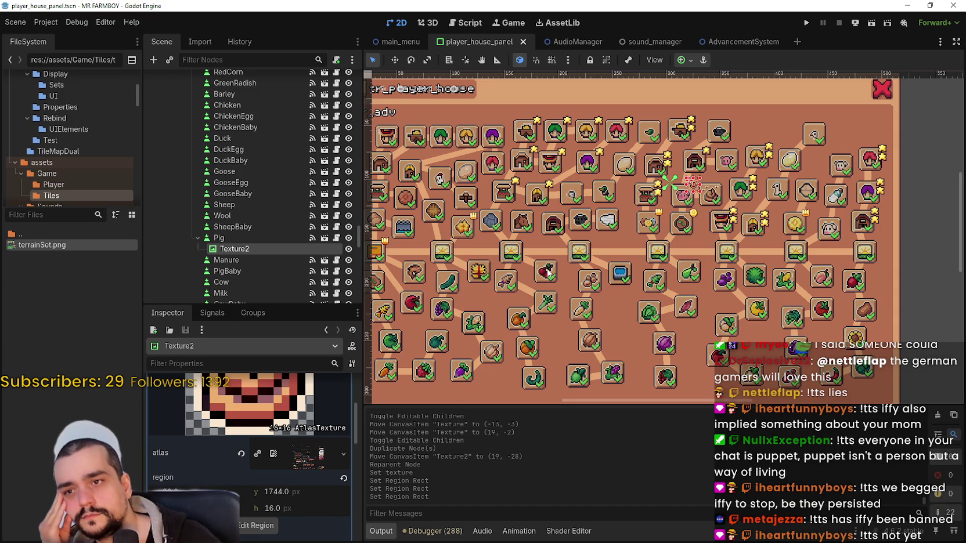
scroll(547, 272, "down", 1)
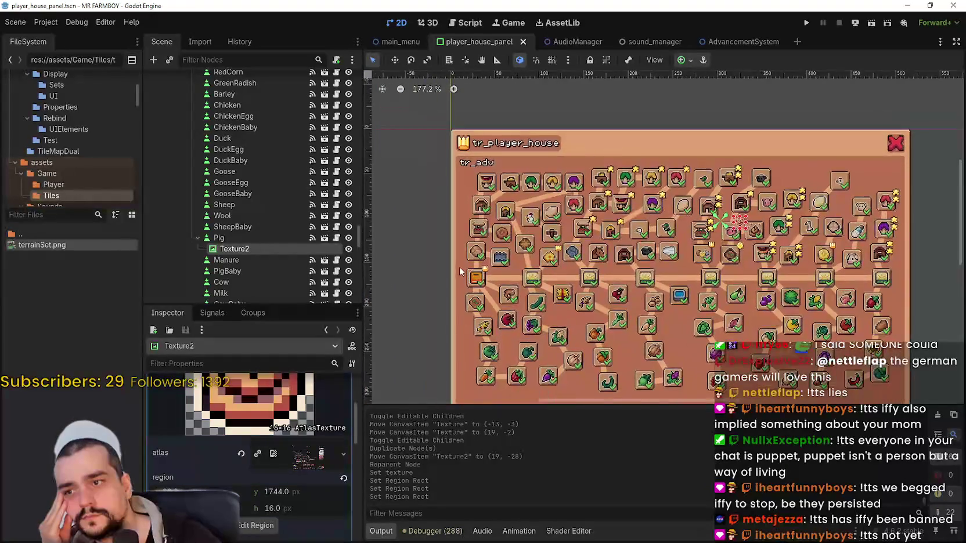
scroll(502, 271, "up", 2)
scroll(502, 271, "down", 1)
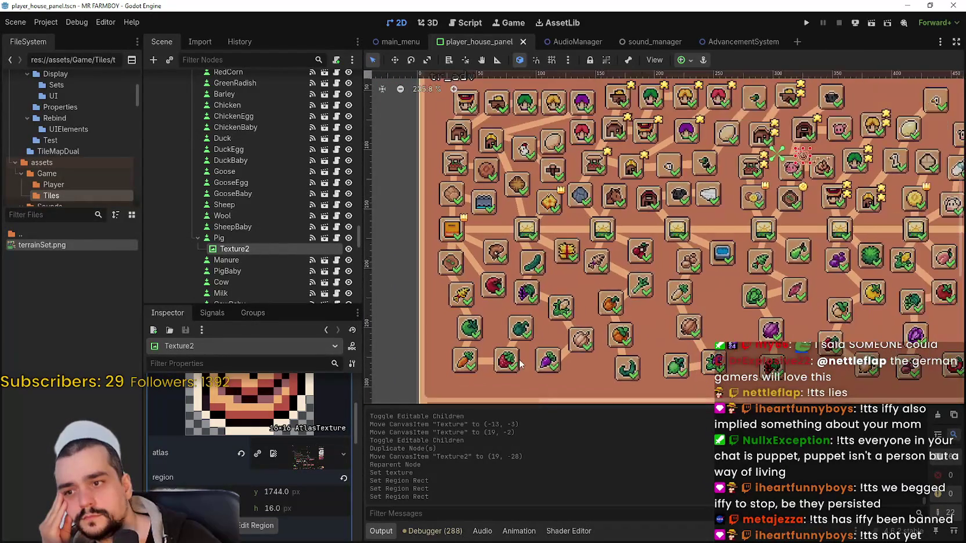
left_click(545, 362)
scroll(545, 363, "up", 2)
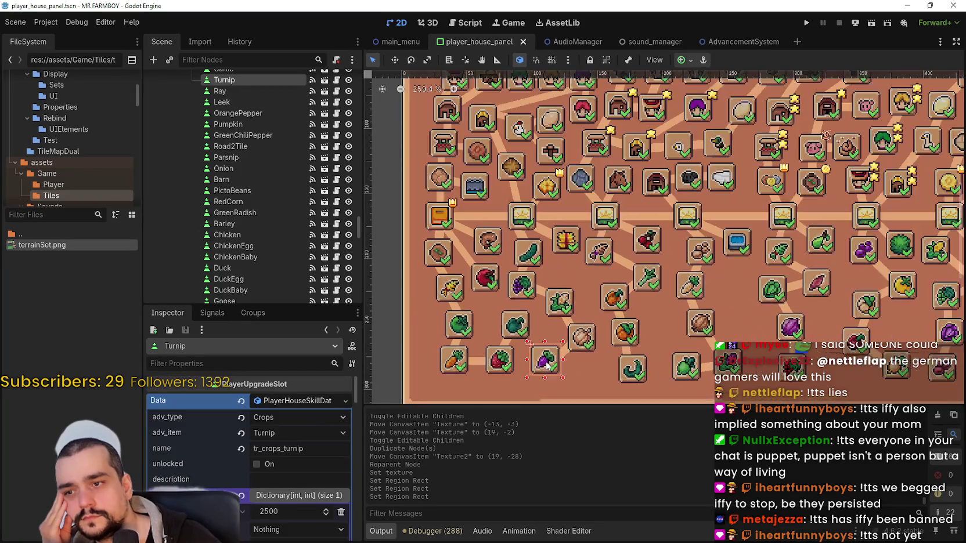
scroll(548, 363, "up", 4)
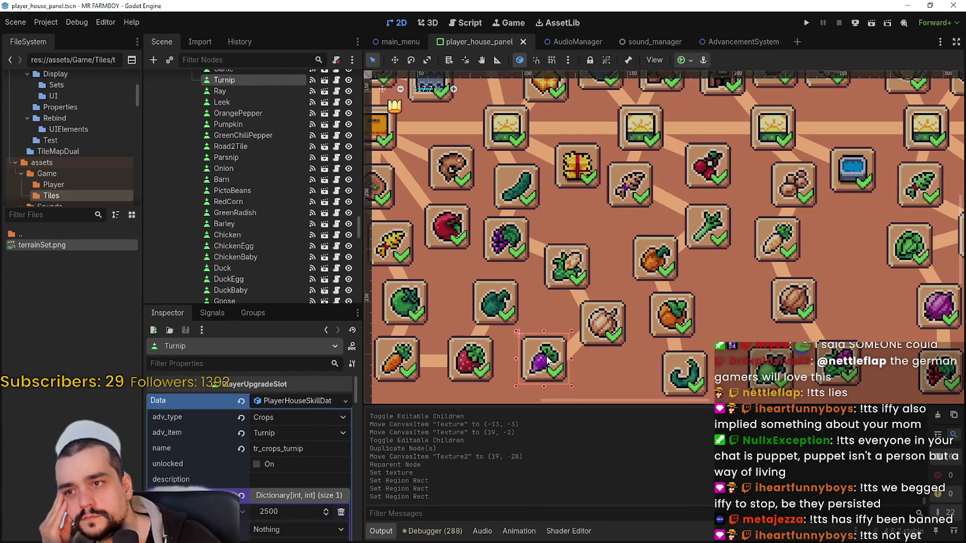
scroll(545, 358, "down", 1)
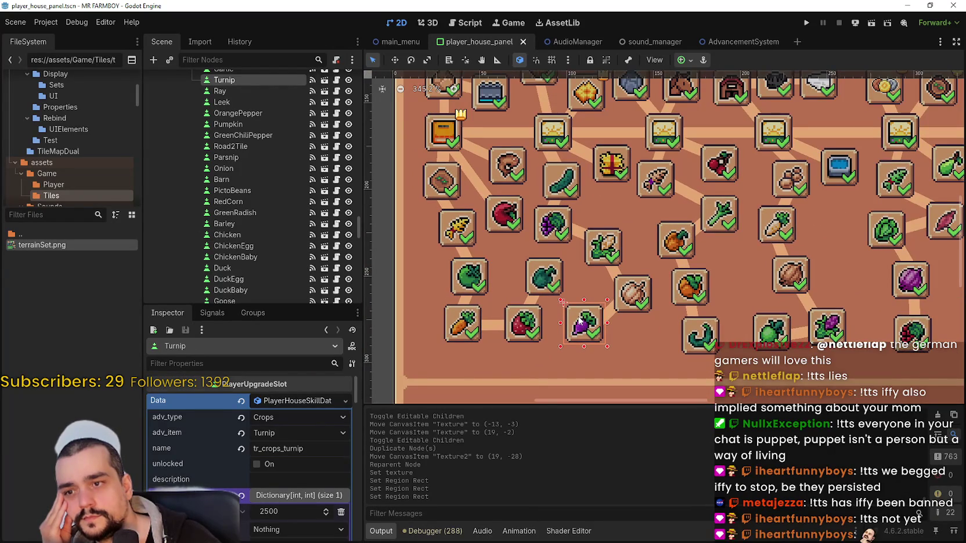
scroll(578, 321, "down", 1)
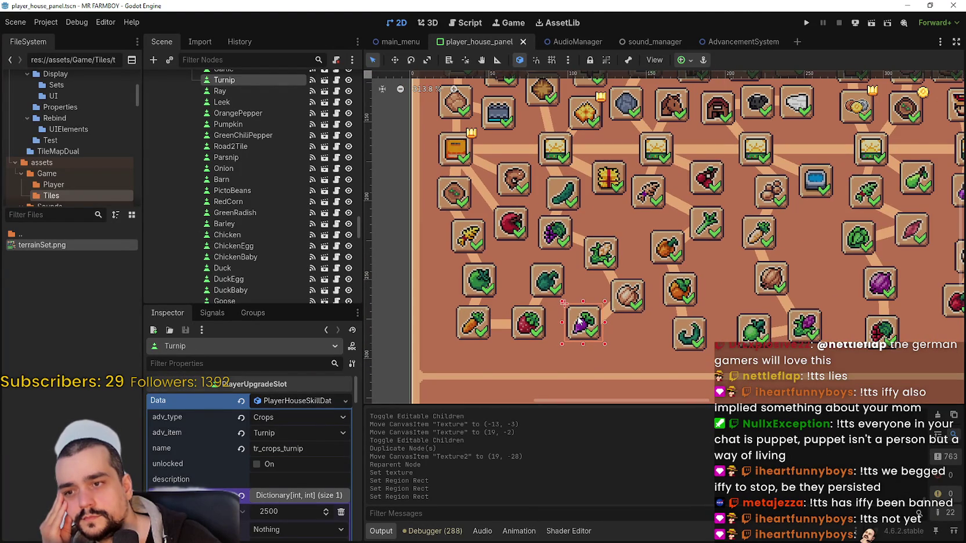
scroll(579, 321, "down", 3)
scroll(579, 321, "up", 4)
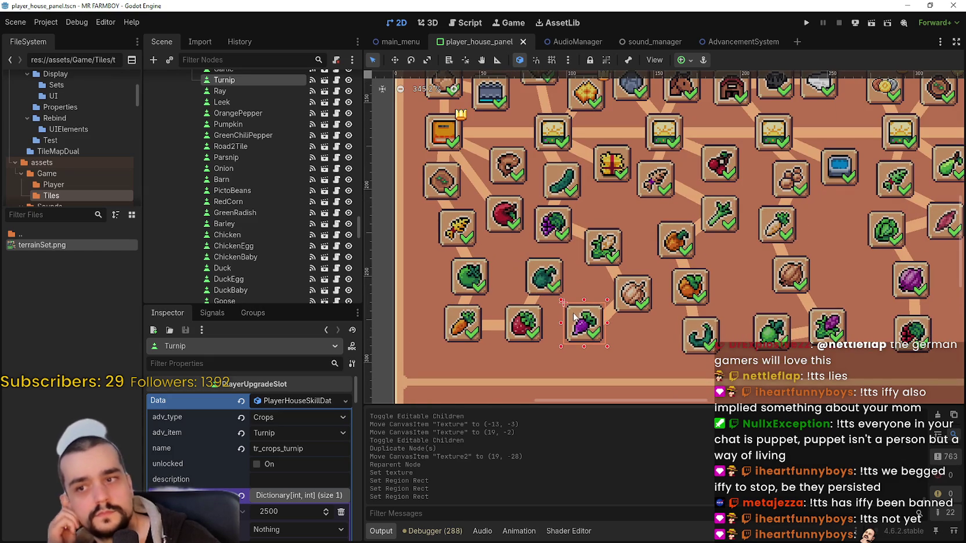
scroll(571, 312, "up", 2)
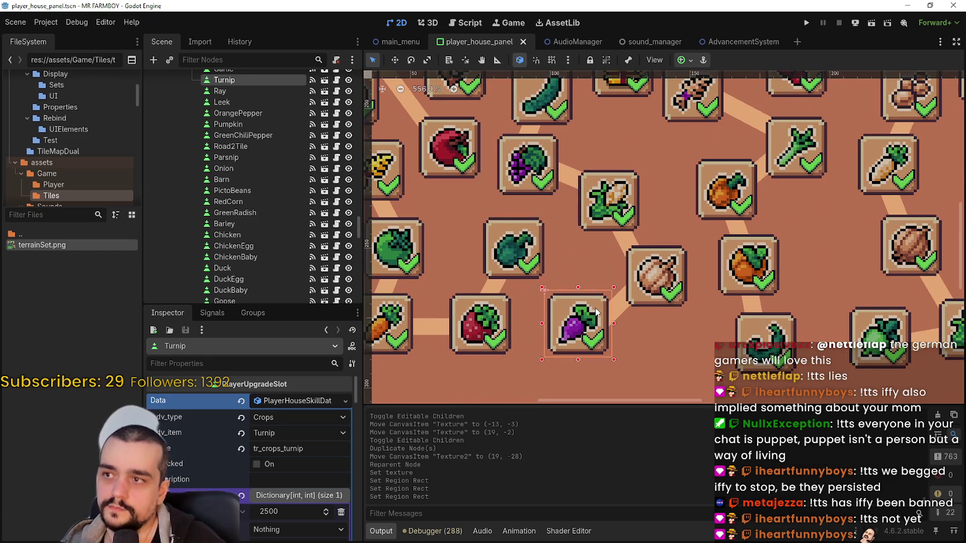
scroll(603, 316, "up", 1)
Paste the copied icon under Turnip and give its texture a new AtlasTexture.
key("ctrl+v")
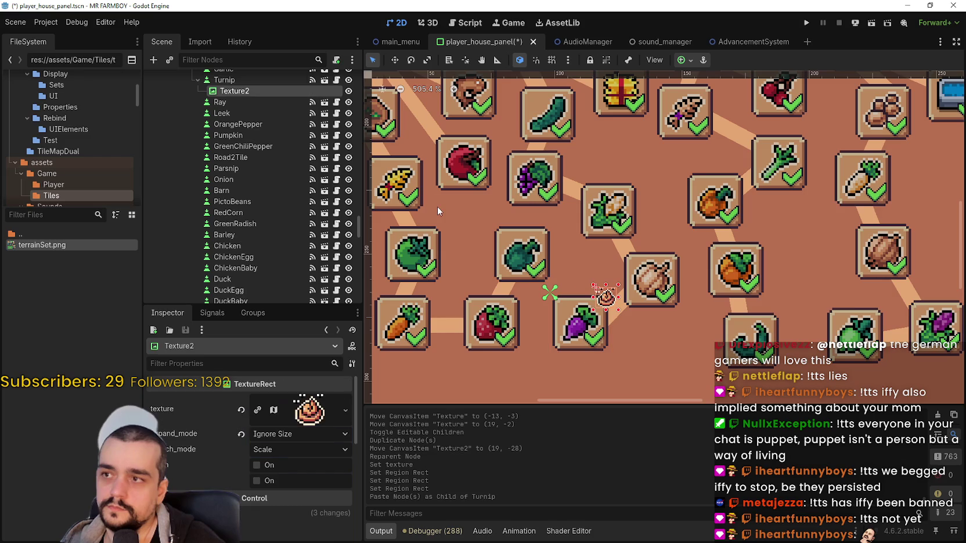
scroll(606, 299, "up", 1)
scroll(605, 299, "up", 3)
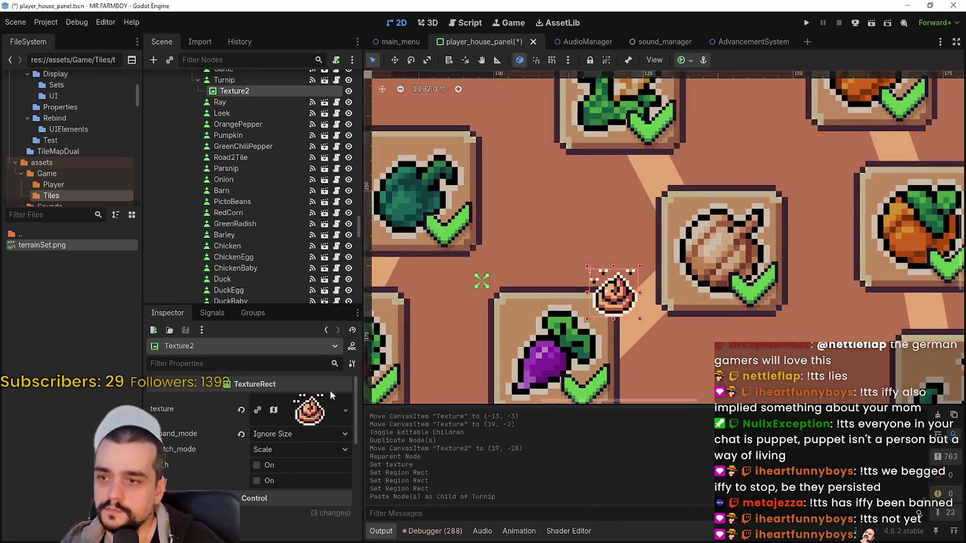
left_click(309, 409)
right_click(290, 464)
left_click(362, 510)
Select the 14x14 silver coin in the atlas as the region and close the Region Editor.
scroll(320, 474, "down", 3)
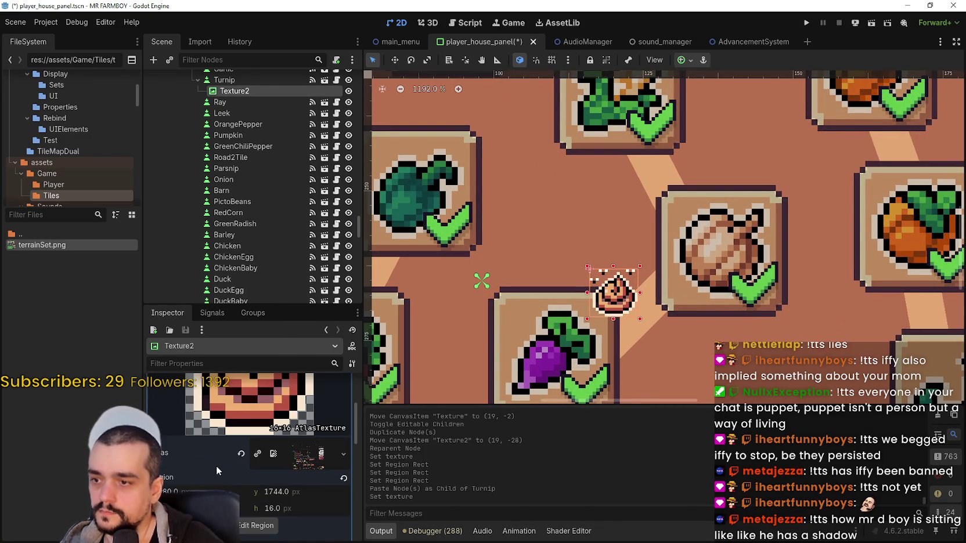
left_click(259, 529)
scroll(400, 300, "down", 5)
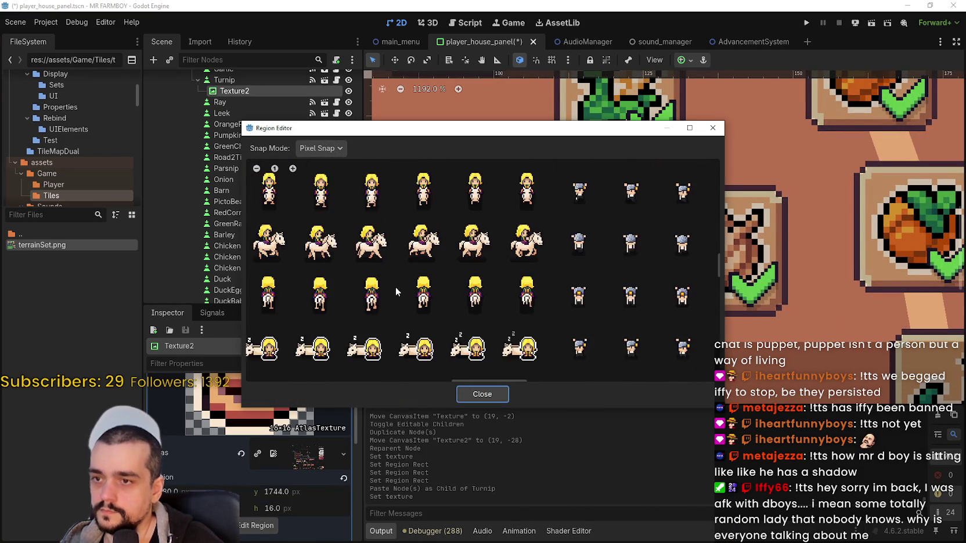
scroll(367, 298, "left", 8)
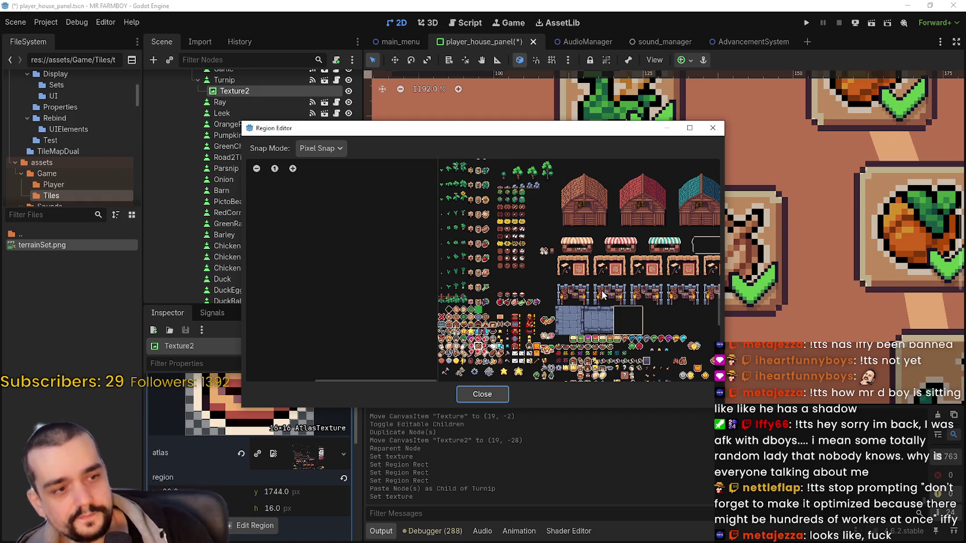
scroll(529, 283, "up", 8)
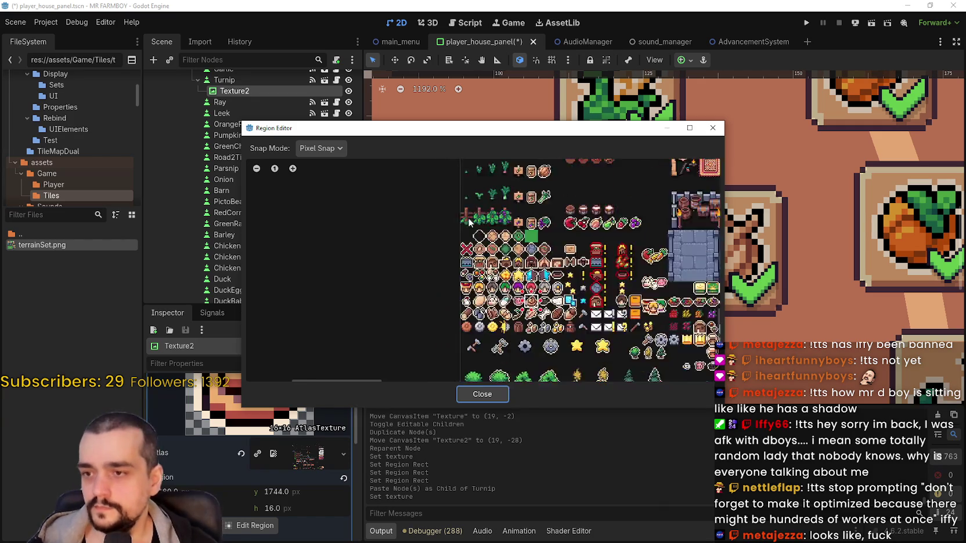
scroll(522, 313, "down", 4)
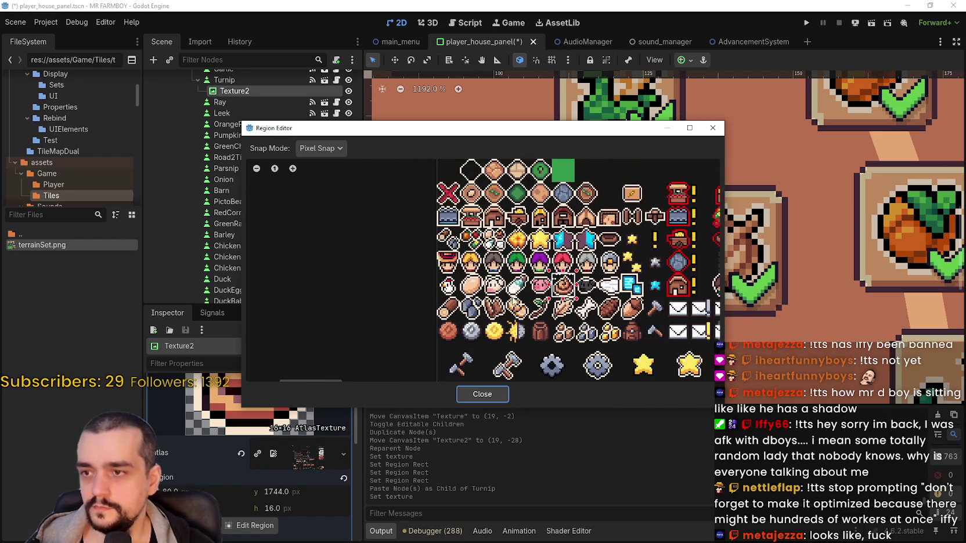
scroll(499, 331, "up", 6)
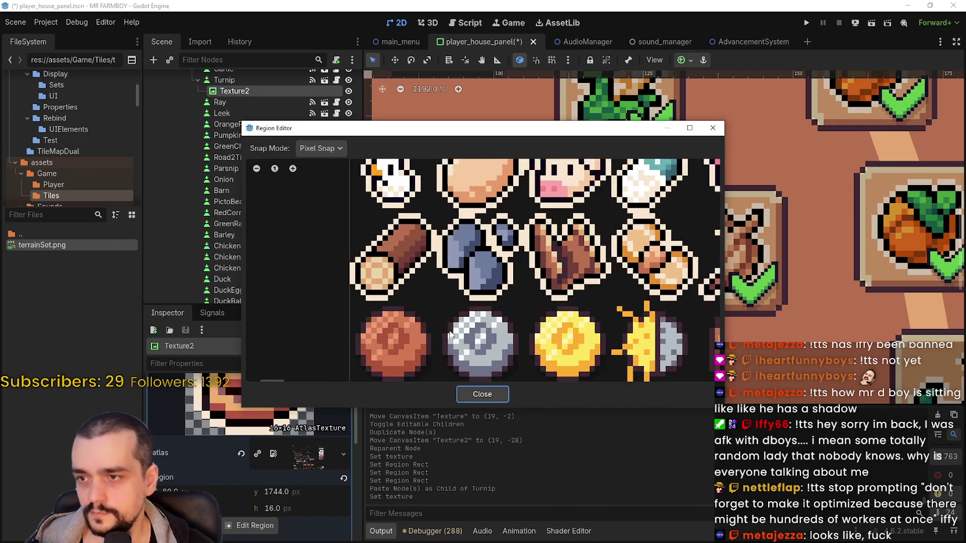
scroll(441, 246, "up", 1)
mouse_move(439, 238)
left_mouse_down()
mouse_move(497, 323)
mouse_move(545, 343)
left_mouse_up()
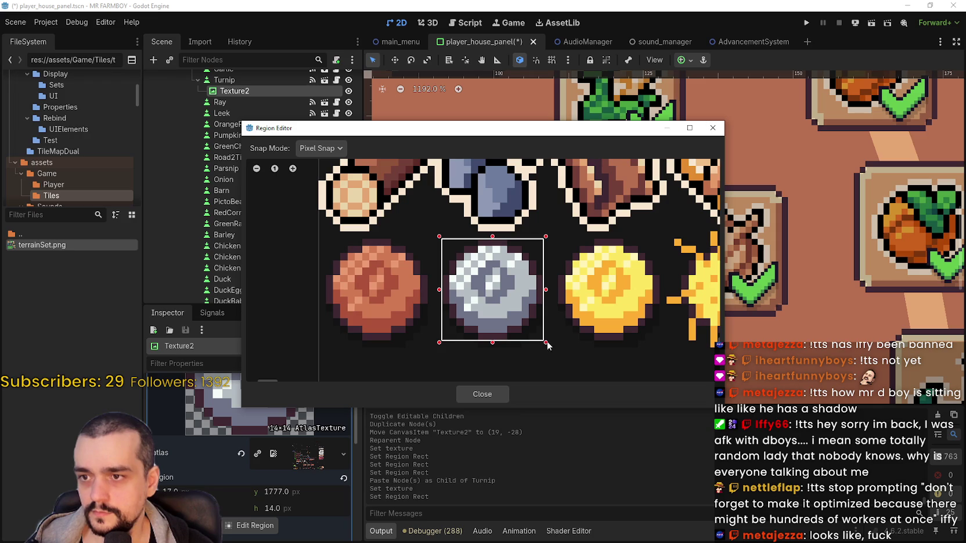
scroll(539, 346, "down", 5)
left_click(482, 394)
scroll(607, 275, "down", 8)
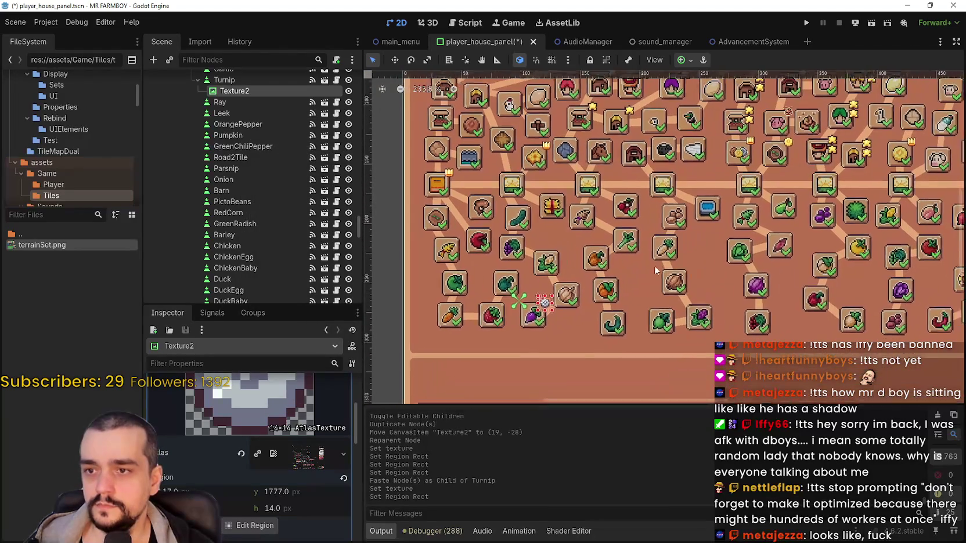
Save the scene and toggle the Skills nodes' visibility off and back on.
key("ctrl+s")
scroll(273, 221, "down", 10)
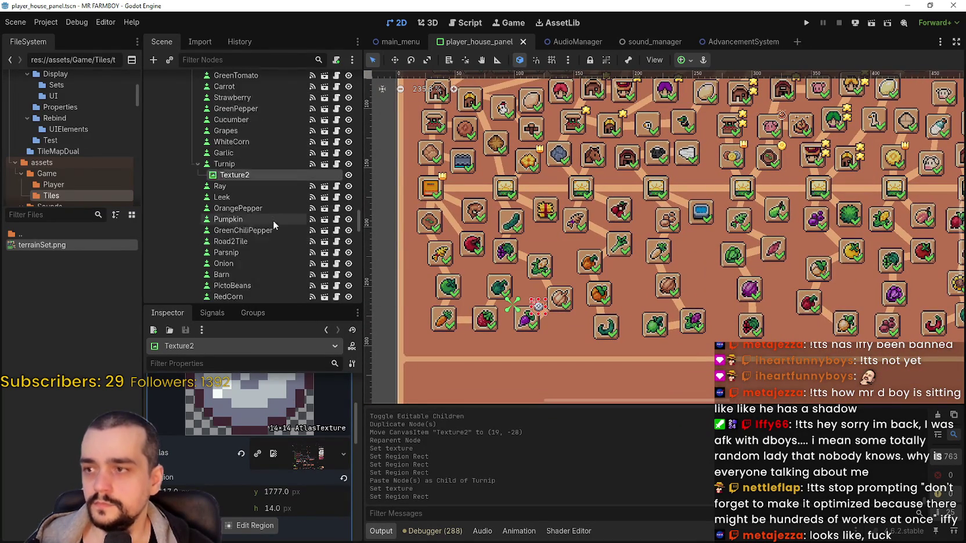
scroll(291, 208, "up", 10)
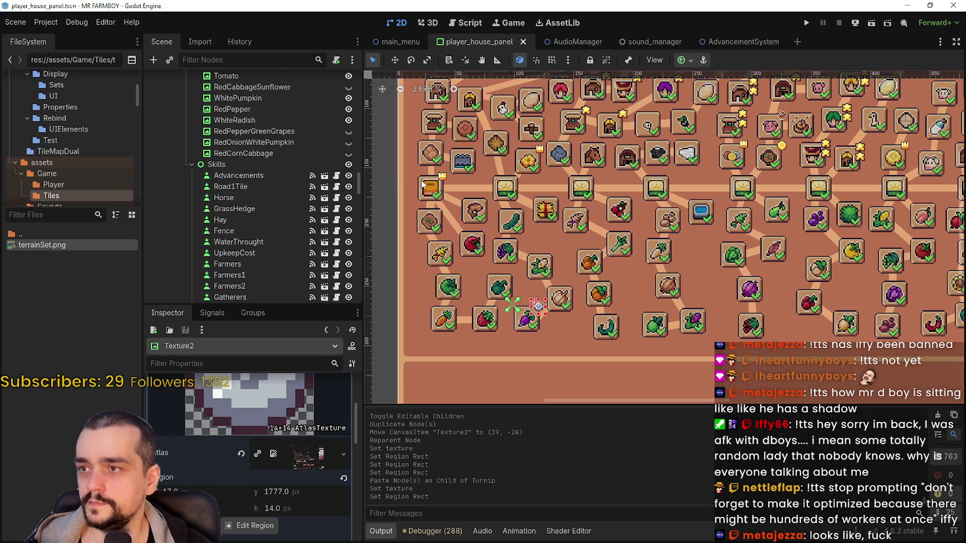
left_click(348, 165)
scroll(537, 208, "down", 2)
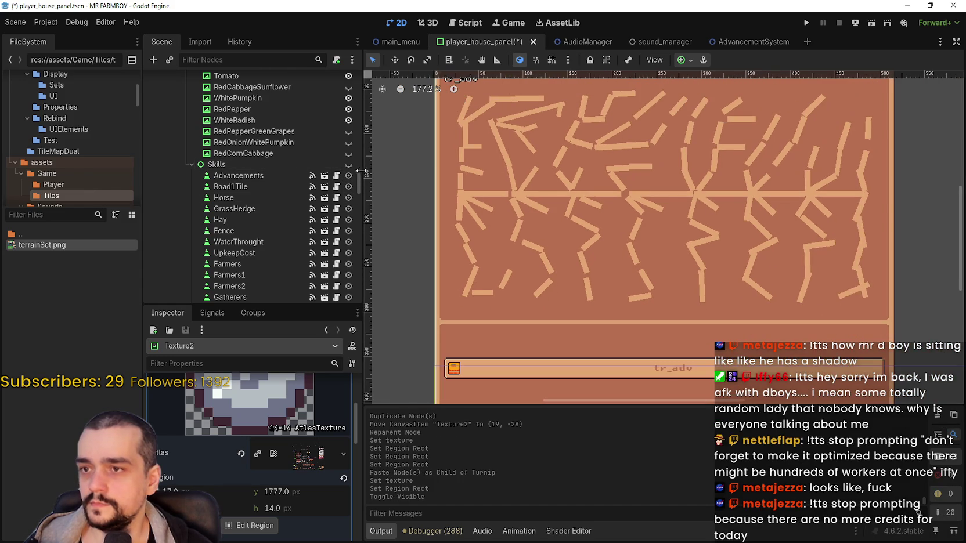
left_click(348, 165)
scroll(343, 184, "up", 4)
scroll(342, 183, "up", 10)
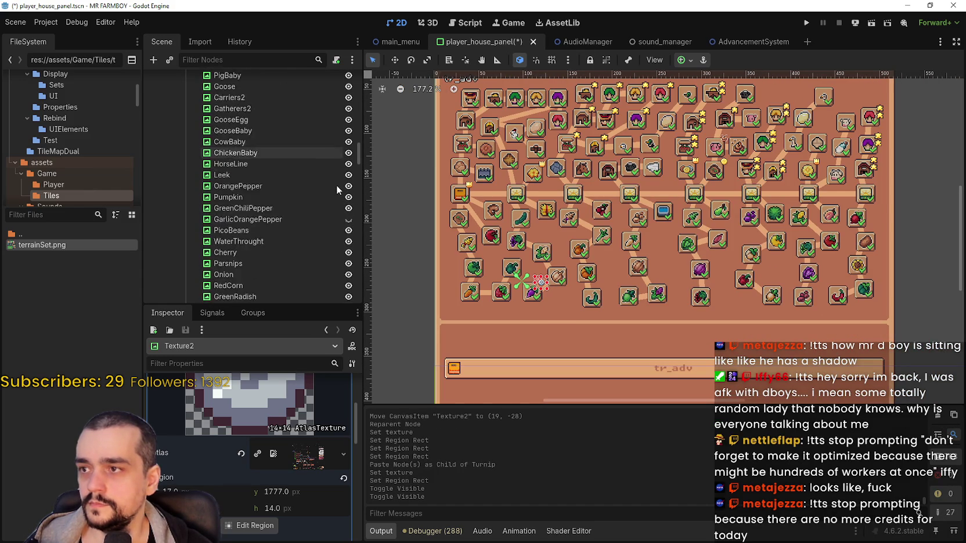
scroll(338, 183, "up", 15)
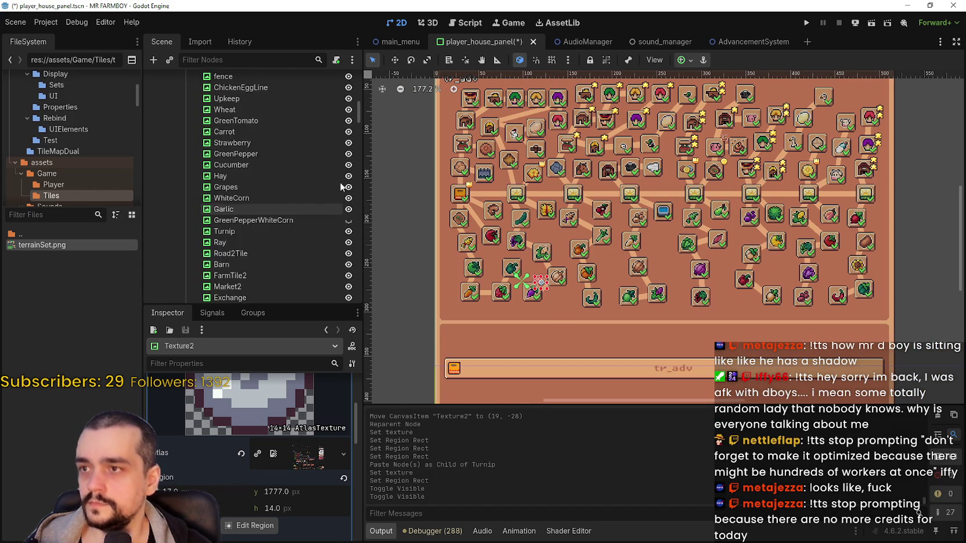
Collapse Lines and Advancements, swap Advancements/Decorations visibility, then hide SkillTreeContainer.
left_click(193, 190)
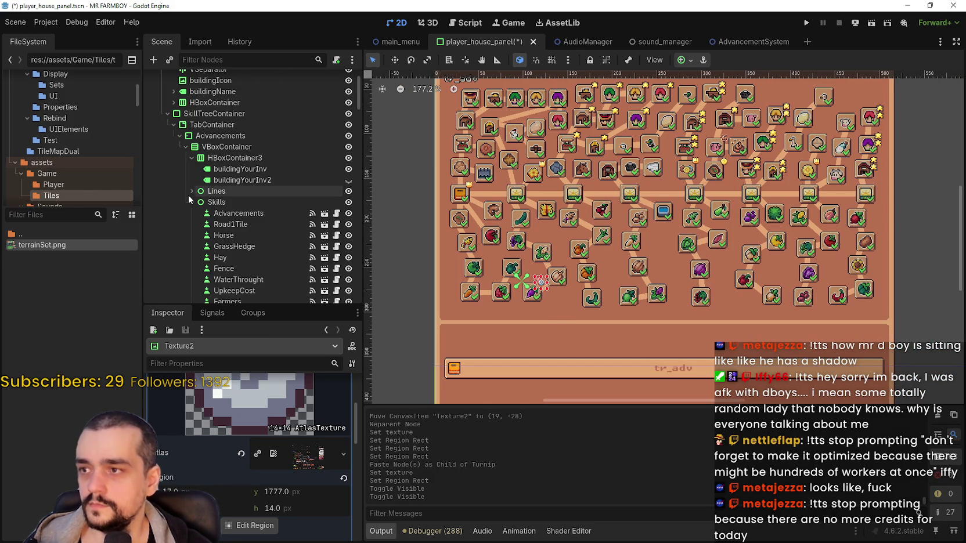
left_click(180, 136)
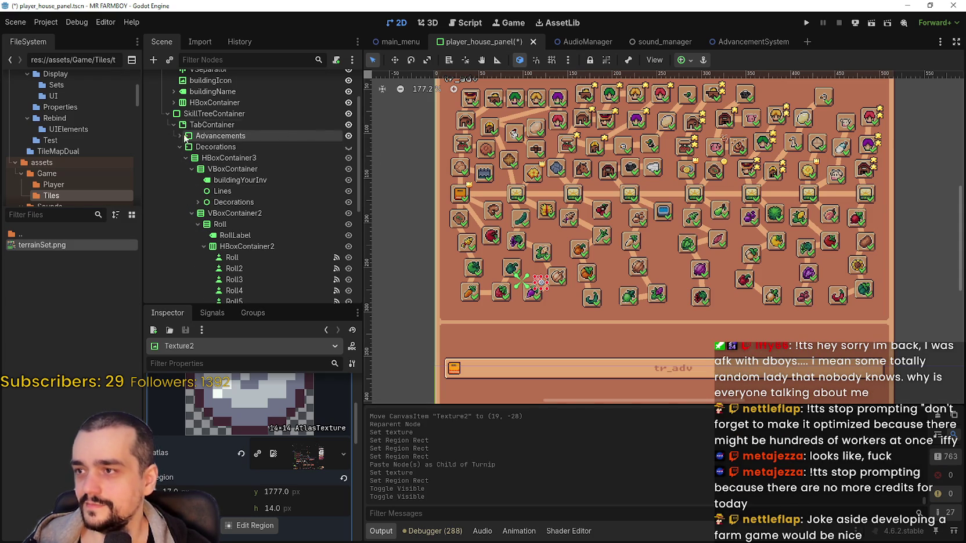
left_click(348, 136)
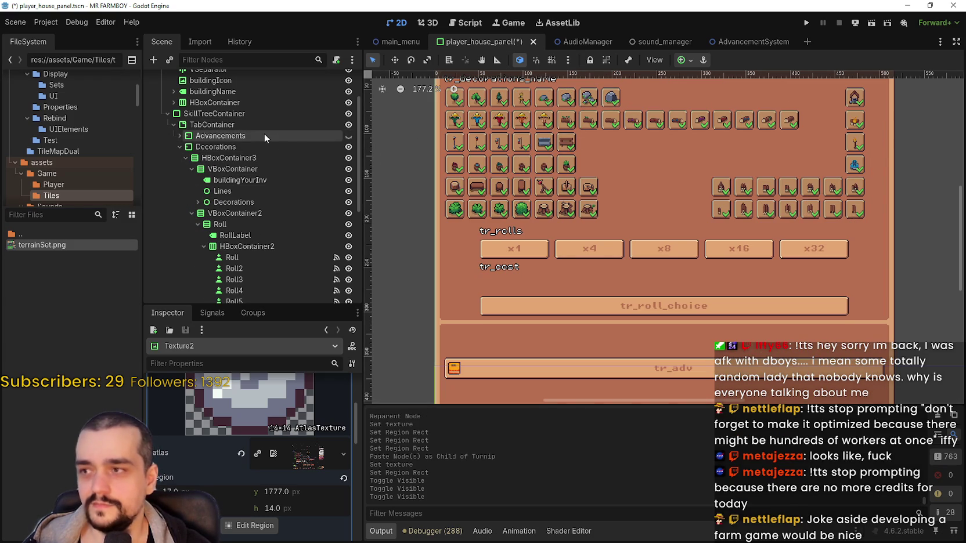
left_click(348, 147)
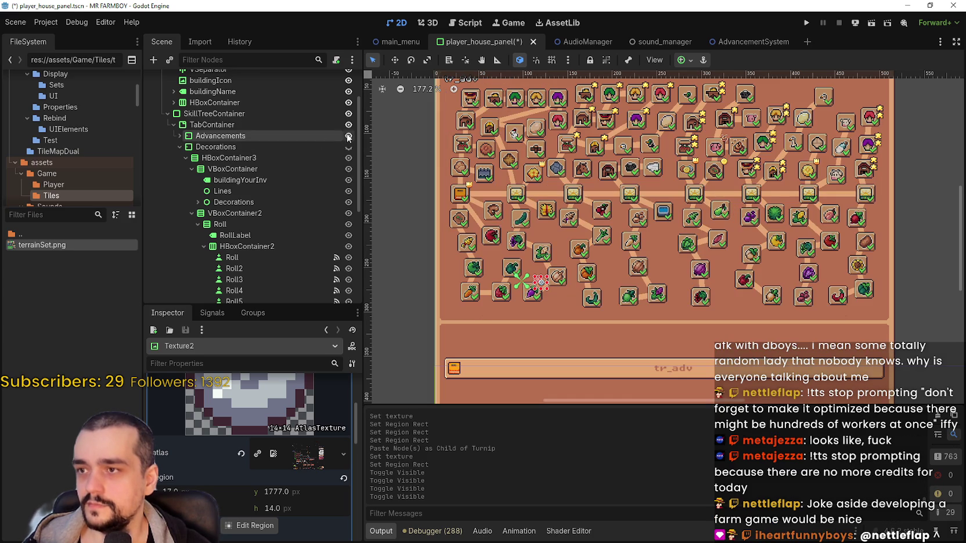
scroll(346, 168, "up", 3)
left_click(348, 168)
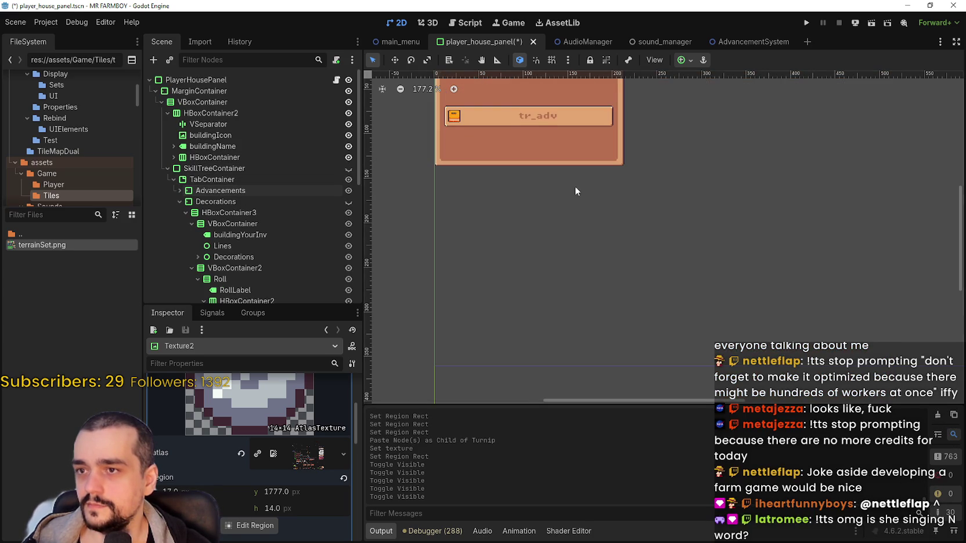
key("ctrl+s")
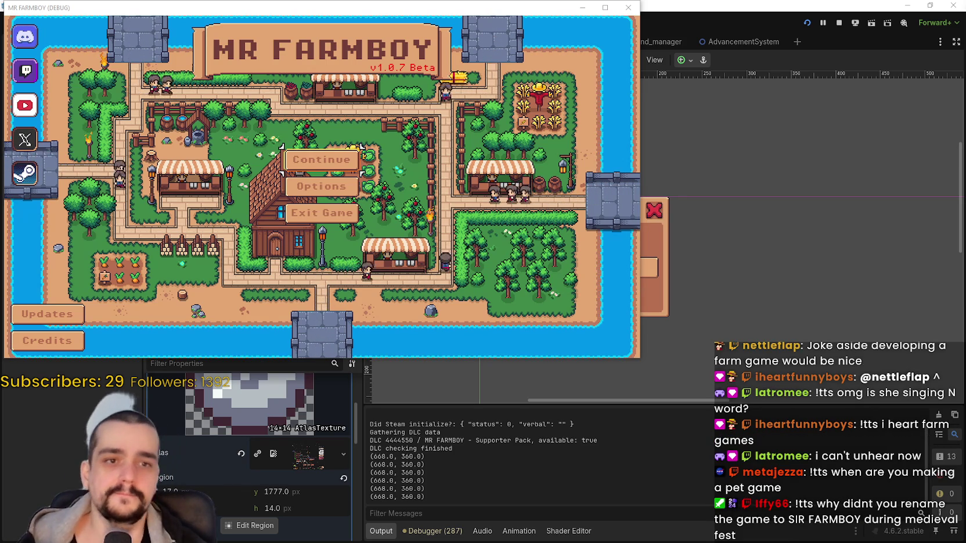
left_click(349, 160)
scroll(355, 213, "down", 3)
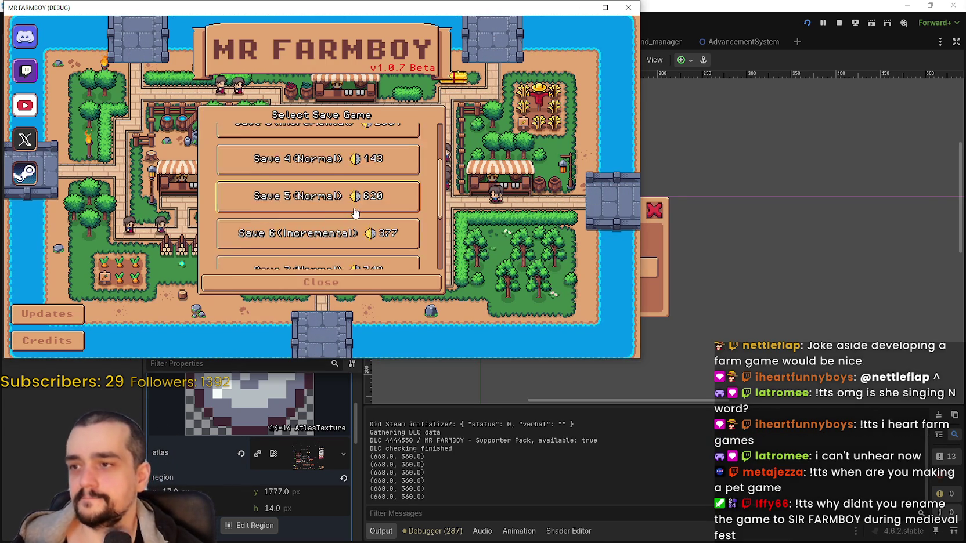
scroll(355, 213, "down", 3)
left_click(325, 183)
left_click(279, 187)
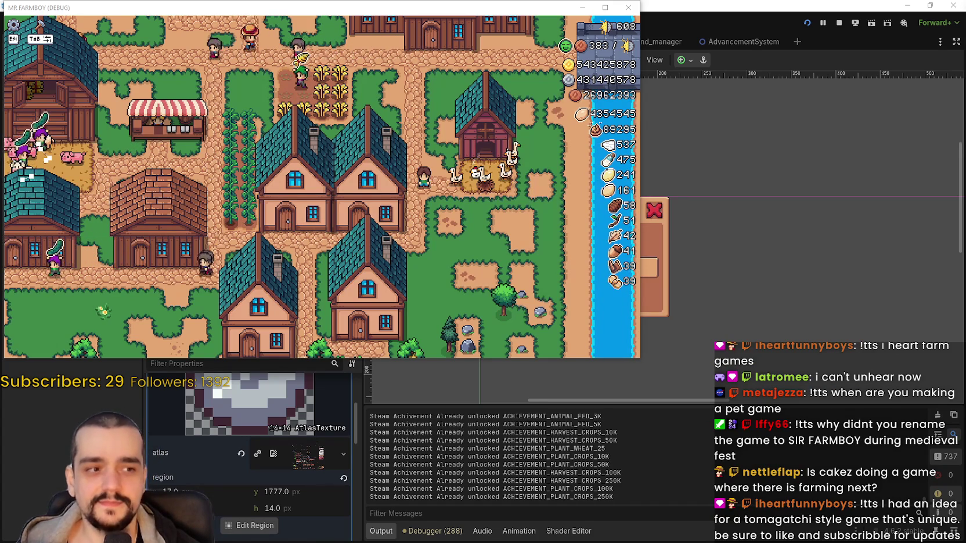
Open the Player House Advancements tree in the maximized game, check icon tooltips, then restore the window.
key("super+Up")
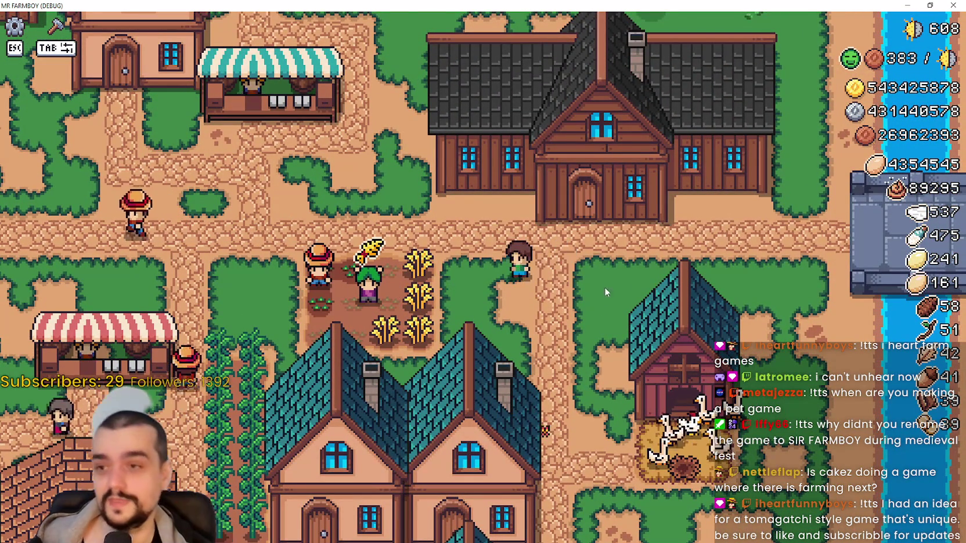
left_click(604, 286)
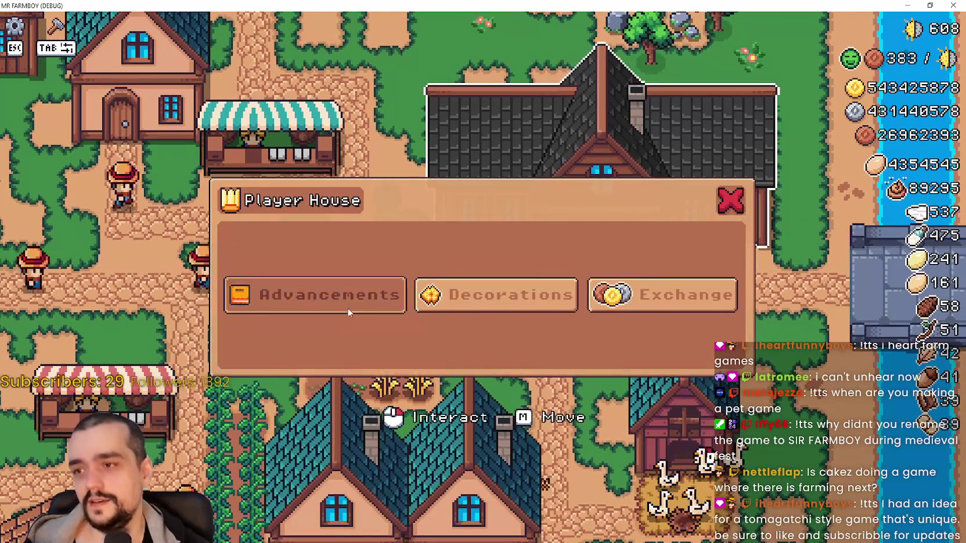
left_click(349, 313)
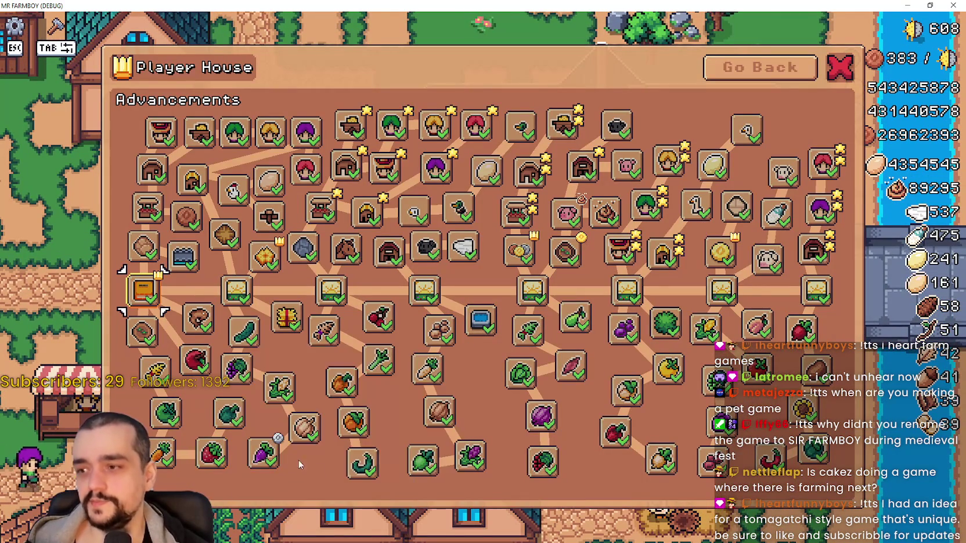
mouse_move(268, 459)
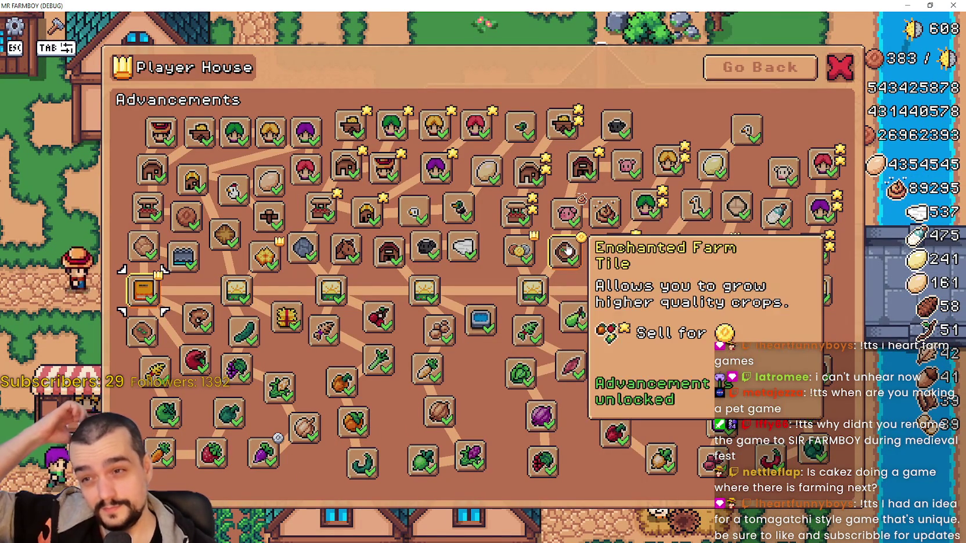
mouse_move(570, 256)
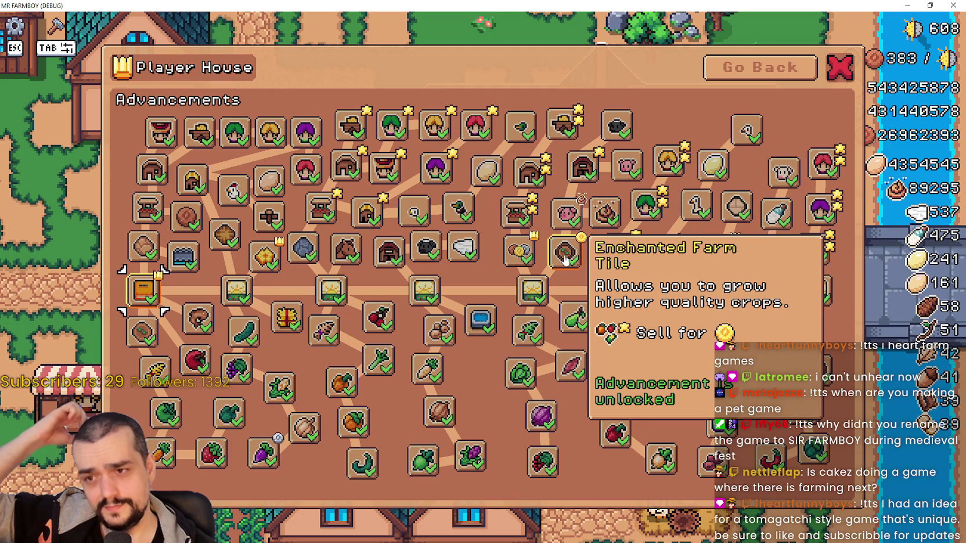
mouse_move(553, 231)
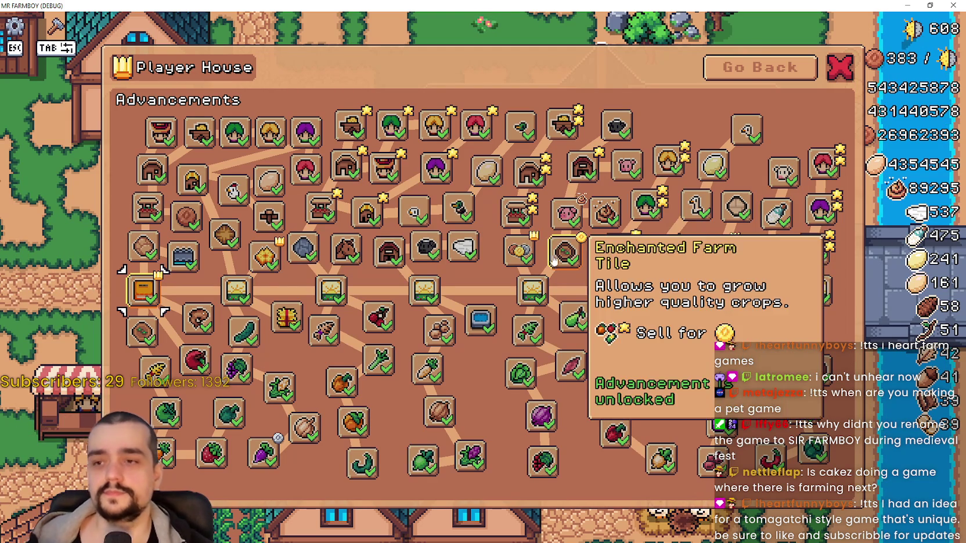
mouse_move(638, 253)
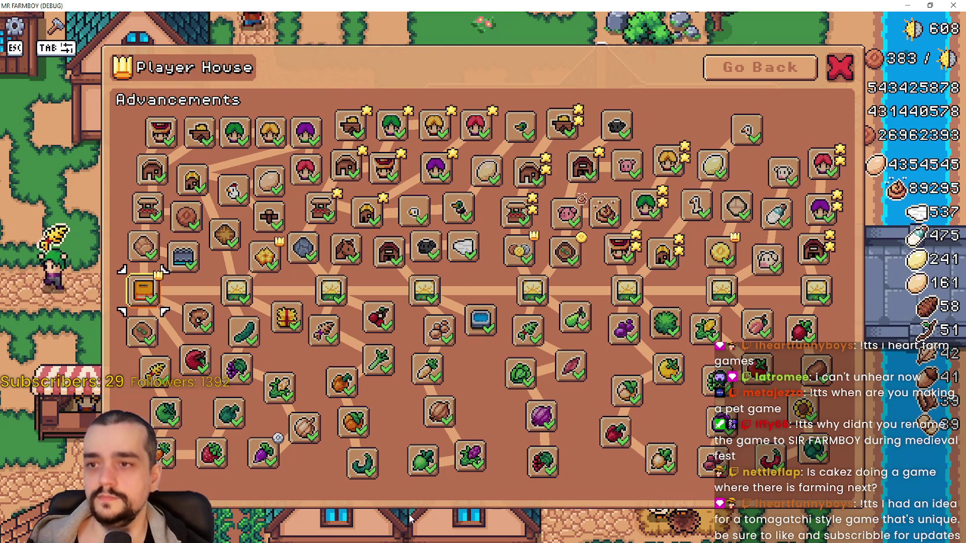
left_click(929, 5)
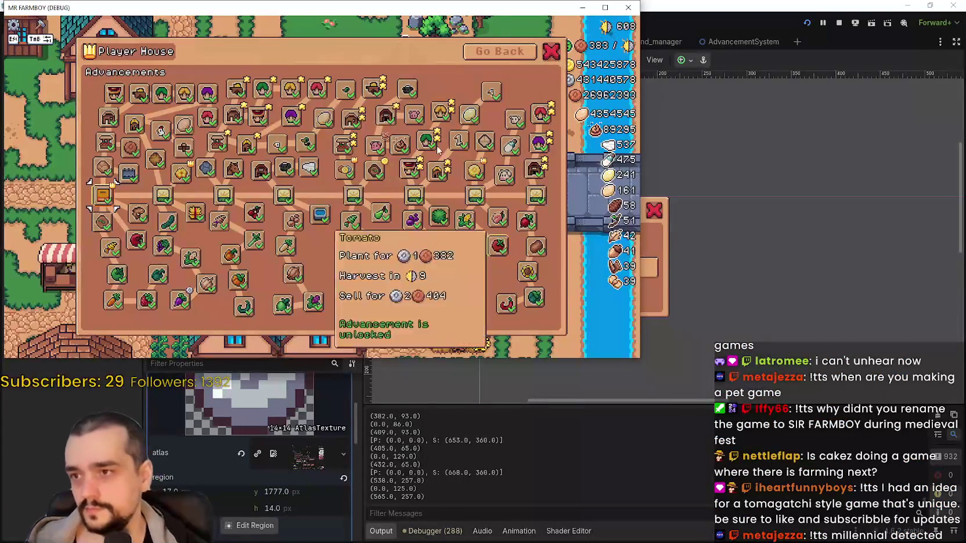
Arrange the game and Snipping Tool windows and snip the advancement icon cluster.
left_click_drag(302, 12, 402, 37)
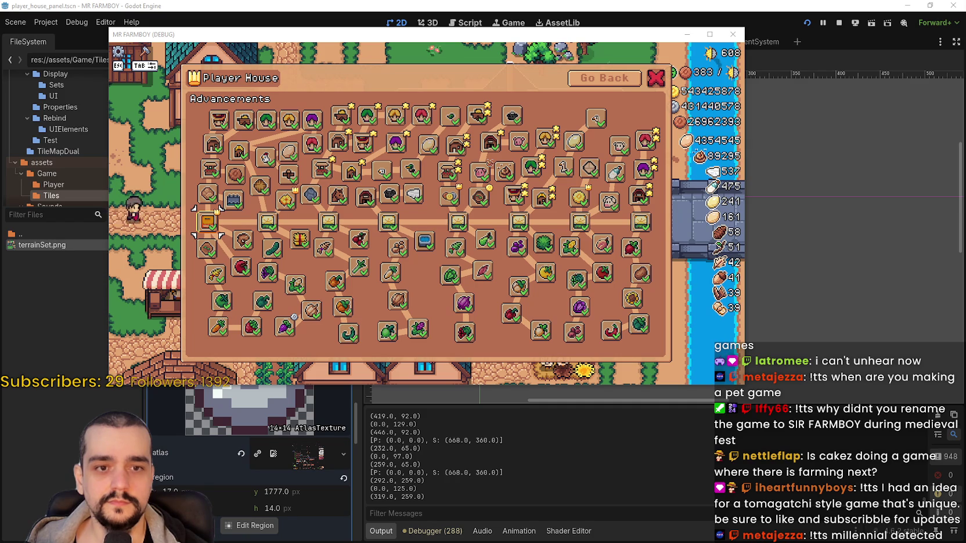
mouse_move(822, 206)
left_mouse_down()
mouse_move(636, 210)
mouse_move(530, 160)
mouse_move(551, 156)
left_mouse_up()
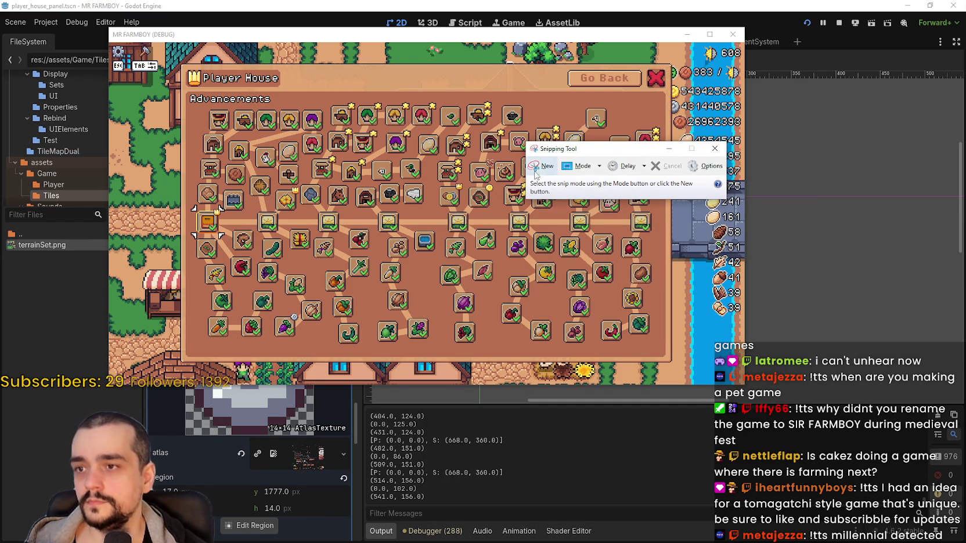
left_click(546, 166)
left_click_drag(438, 157, 520, 227)
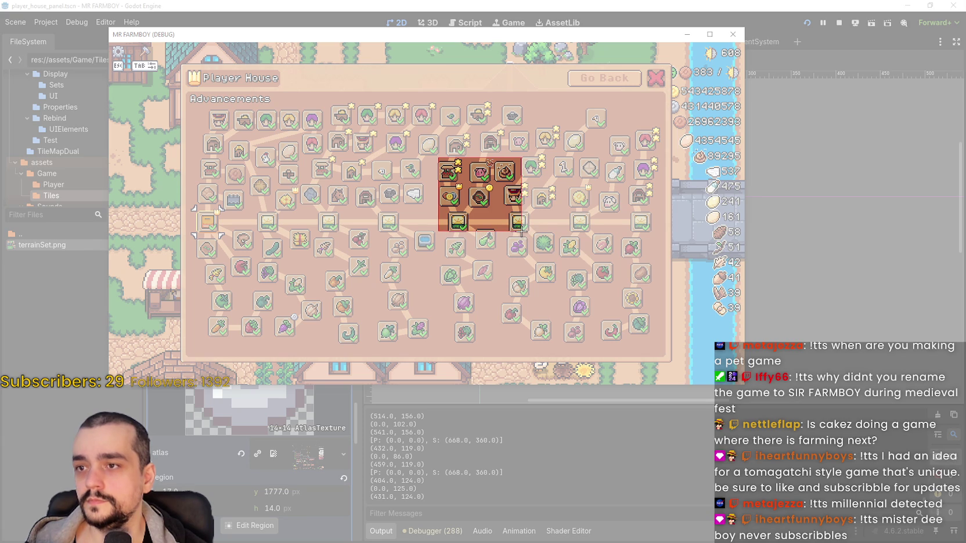
left_click_drag(517, 233, 517, 234)
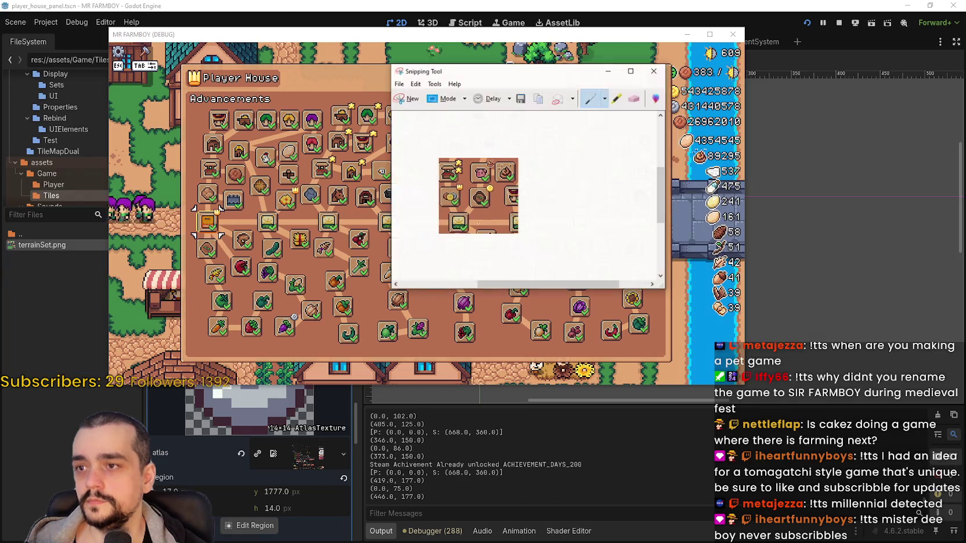
Redo the snip of the advancement icon cluster after a mis-sized capture.
left_click(398, 83)
left_click(410, 95)
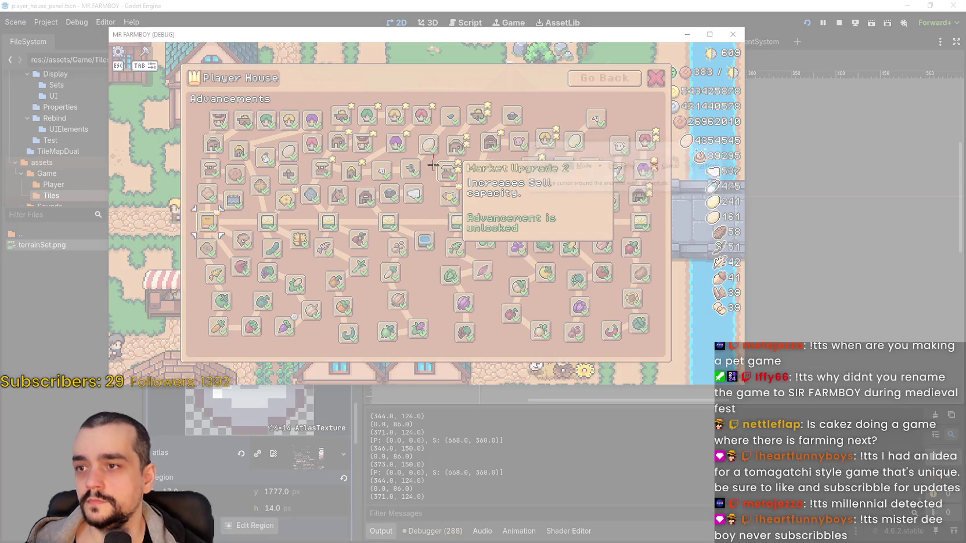
left_click_drag(433, 165, 441, 199)
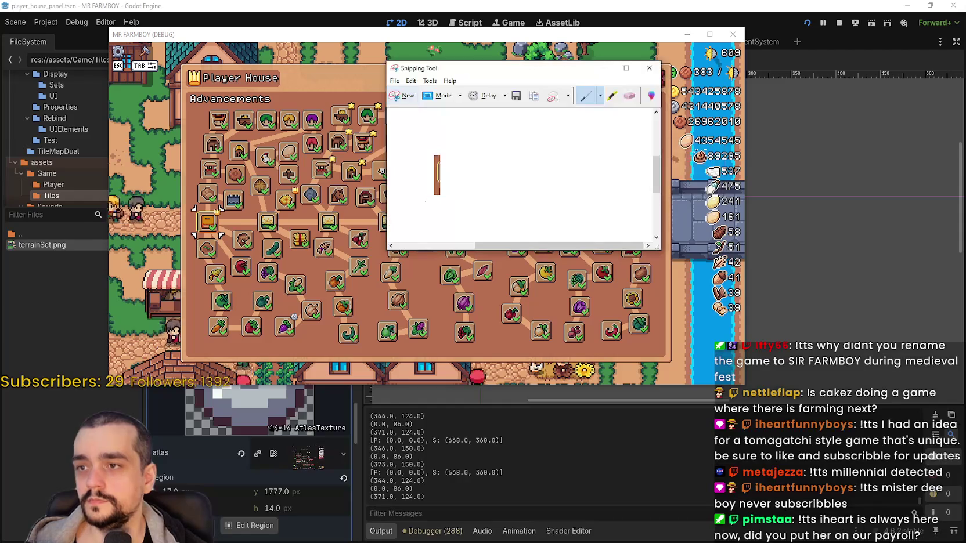
key("ctrl+n")
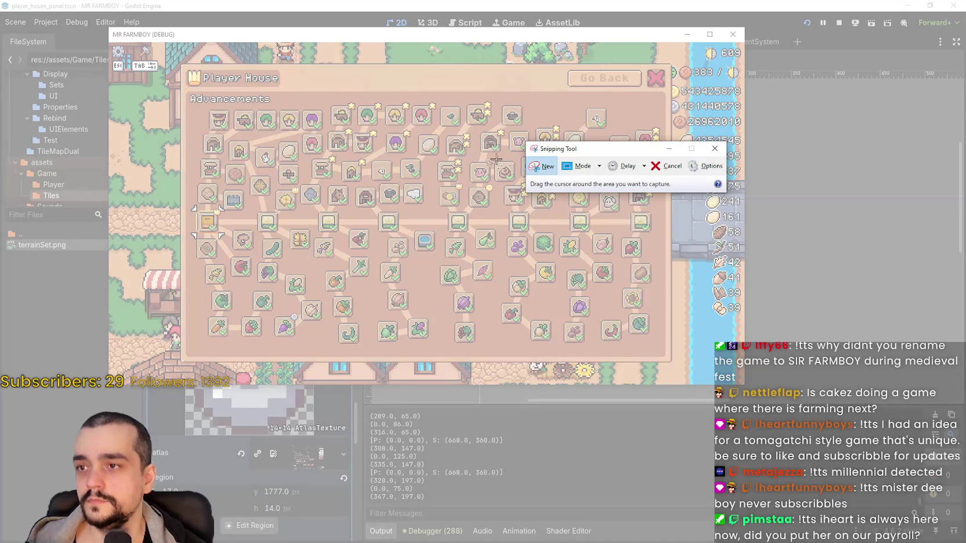
left_click_drag(433, 158, 515, 231)
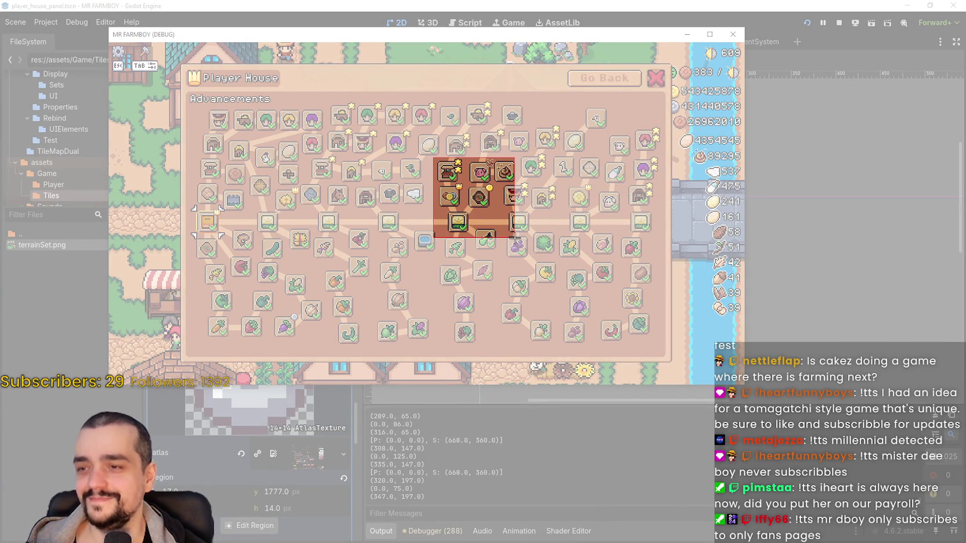
left_click_drag(514, 237, 516, 238)
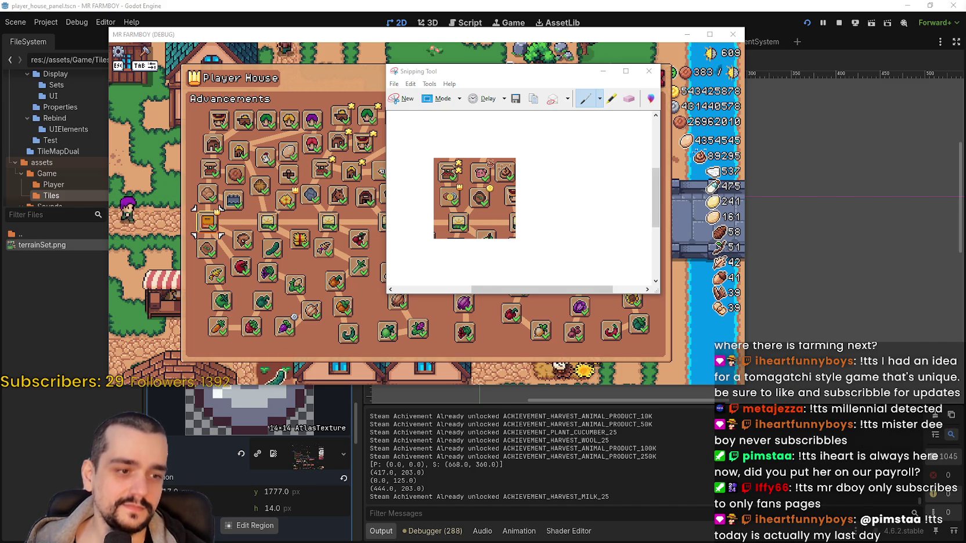
Add an Incremental Mode bullet about icons for the Enhanced Farm Tile, correcting typos and spelling.
key("alt+Tab")
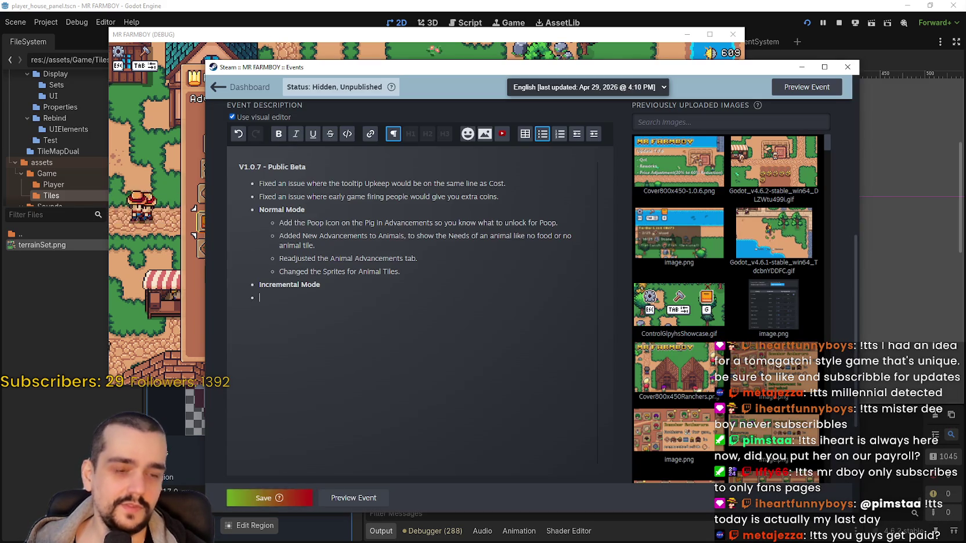
left_click(593, 134)
type("Added ")
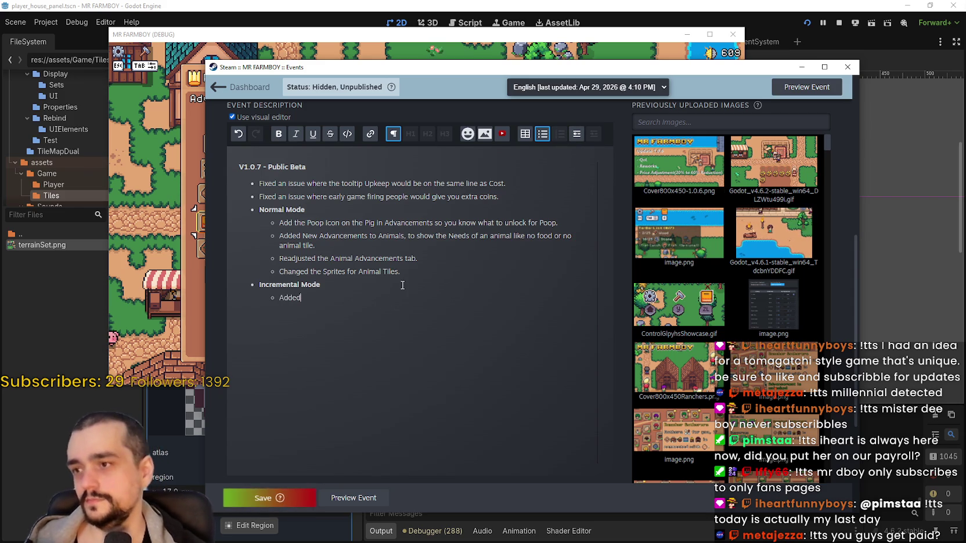
type("Icons to the")
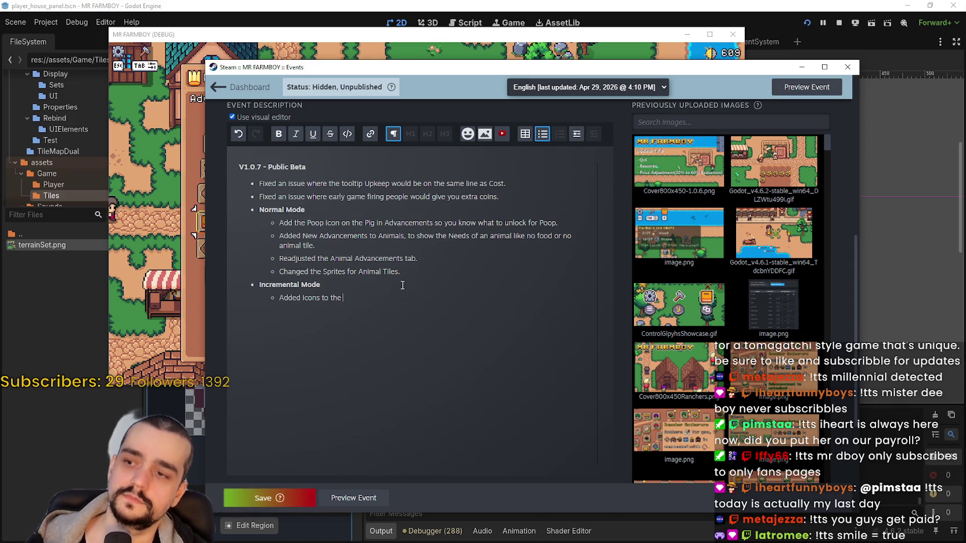
key("BackSpace")
key("BackSpace")
key("BackSpace")
type("Enchanced")
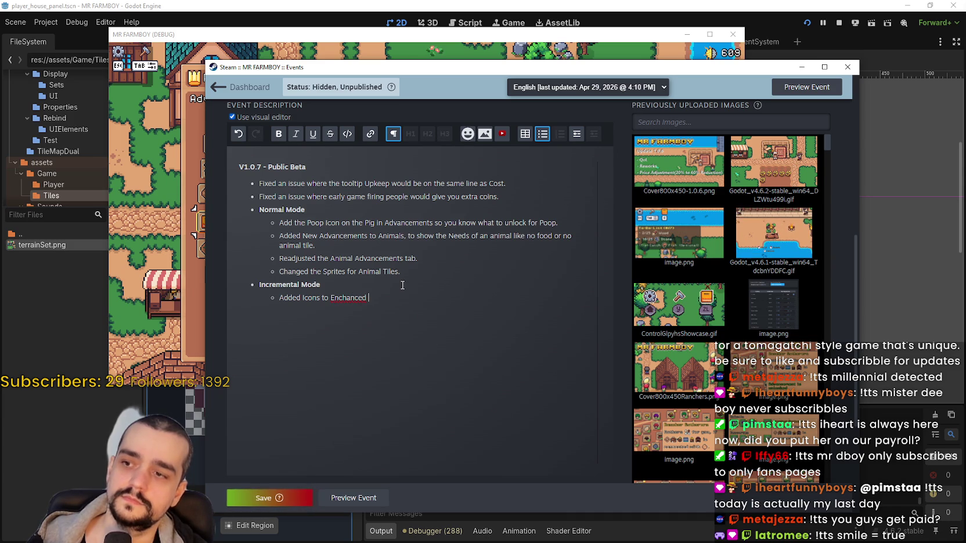
type("Far")
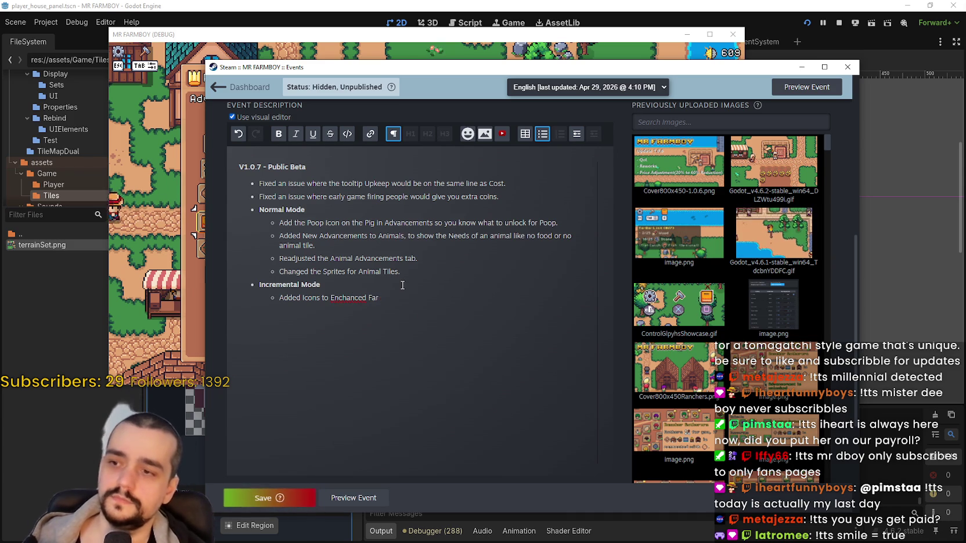
type("M Tile")
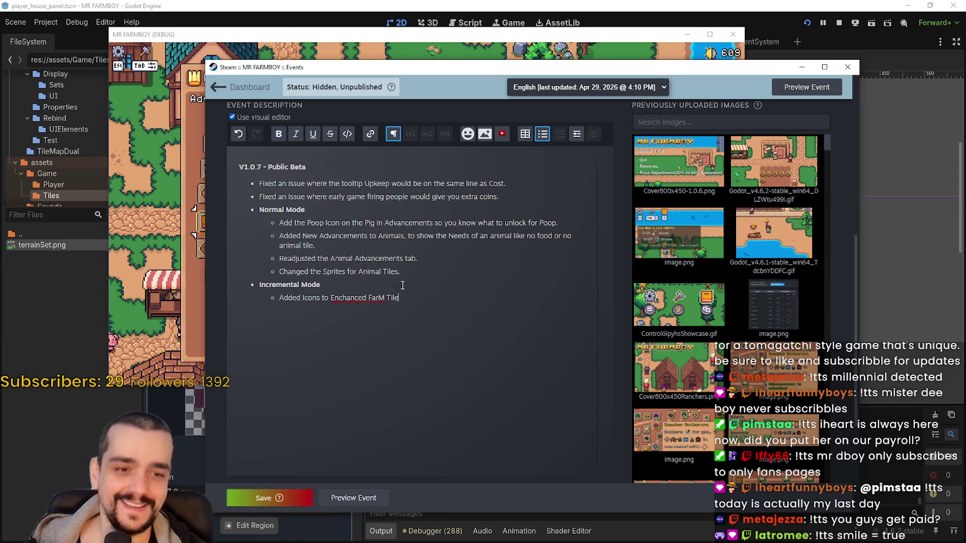
key("Left")
key("Left")
key("Left")
key("shift+Left")
key("shift+Left")
key("shift+Left")
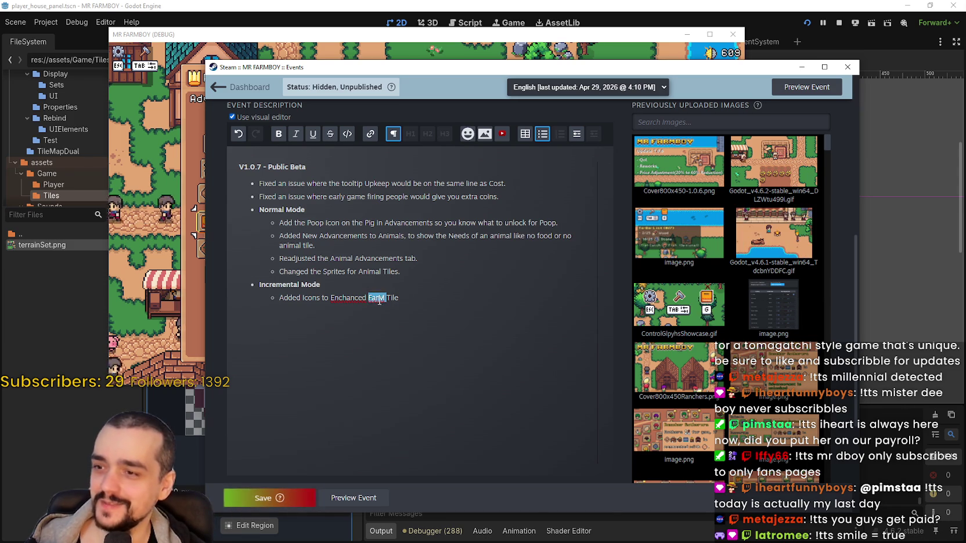
key("BackSpace")
type("rm")
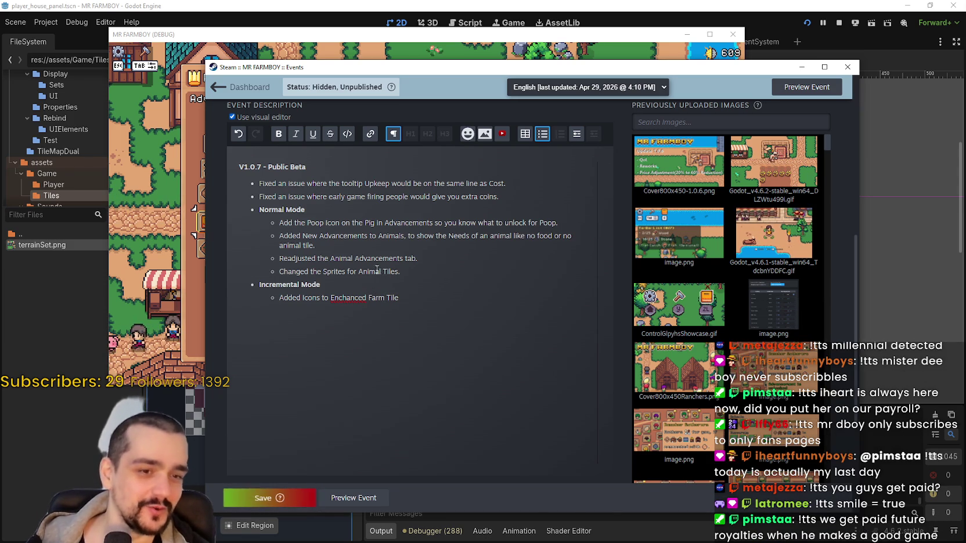
right_click(342, 297)
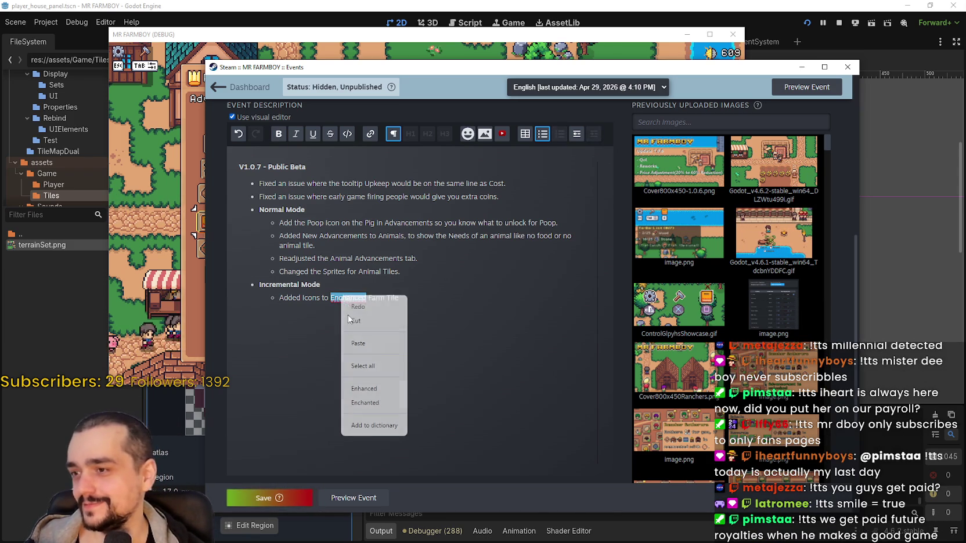
left_click(452, 290)
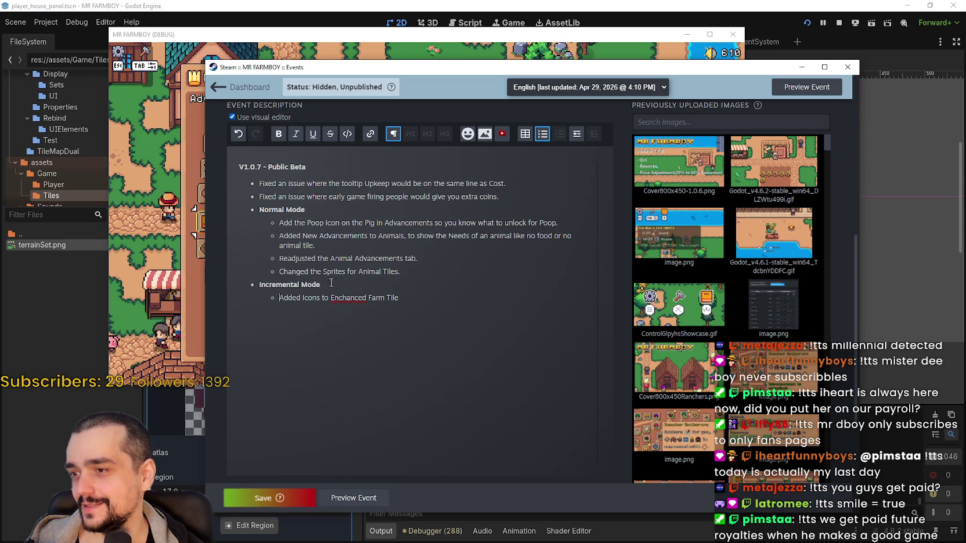
right_click(347, 297)
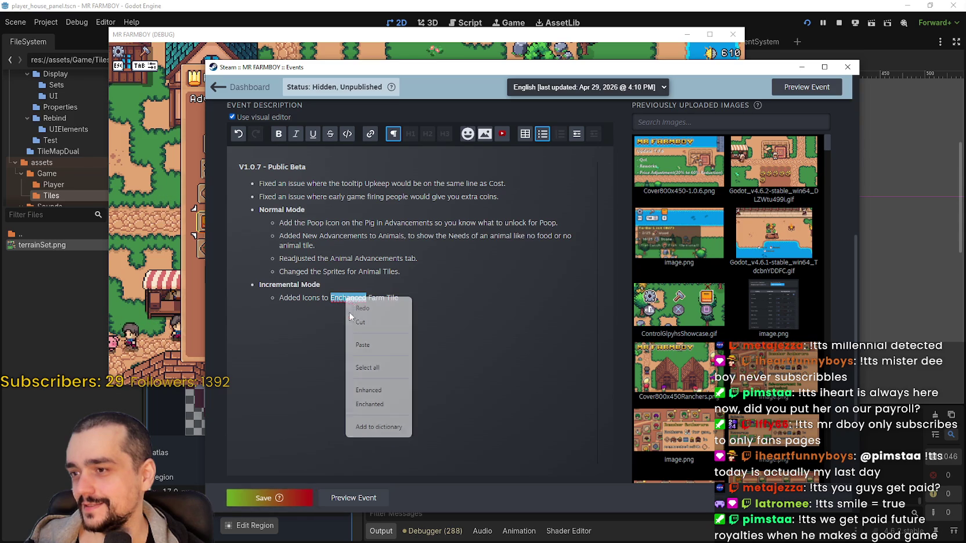
left_click(374, 390)
type("to show they g")
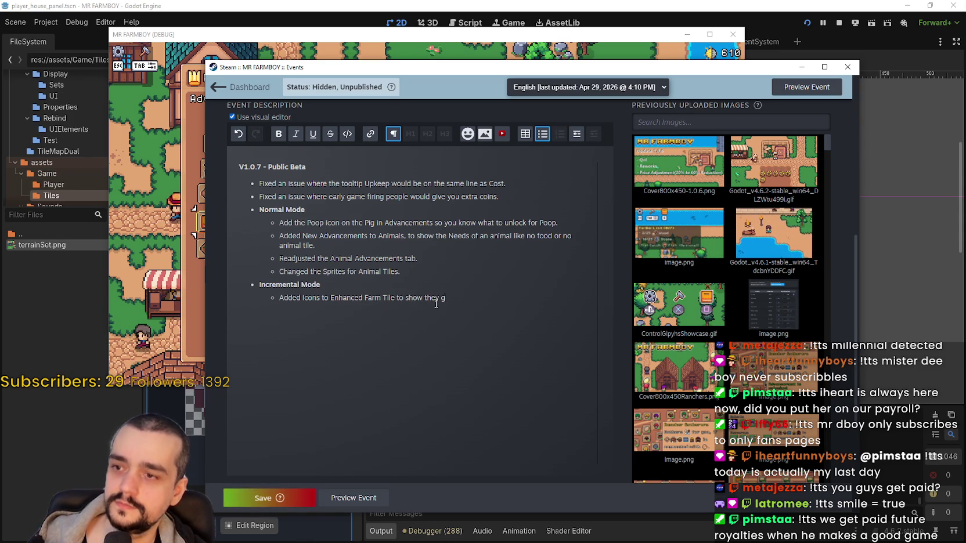
Add the bullet noting an Icon on Pigs to show they make Manure, then save.
type("an ma")
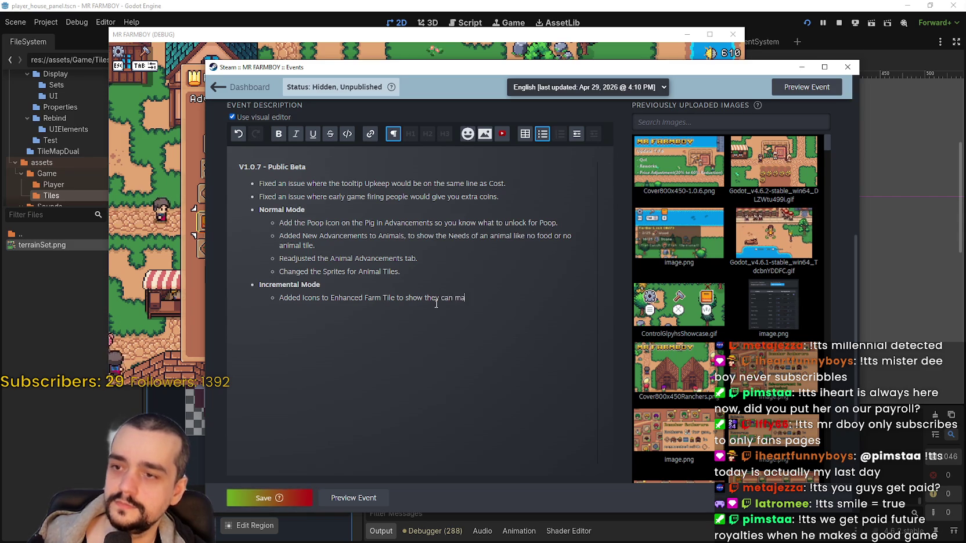
type("ke you Gold")
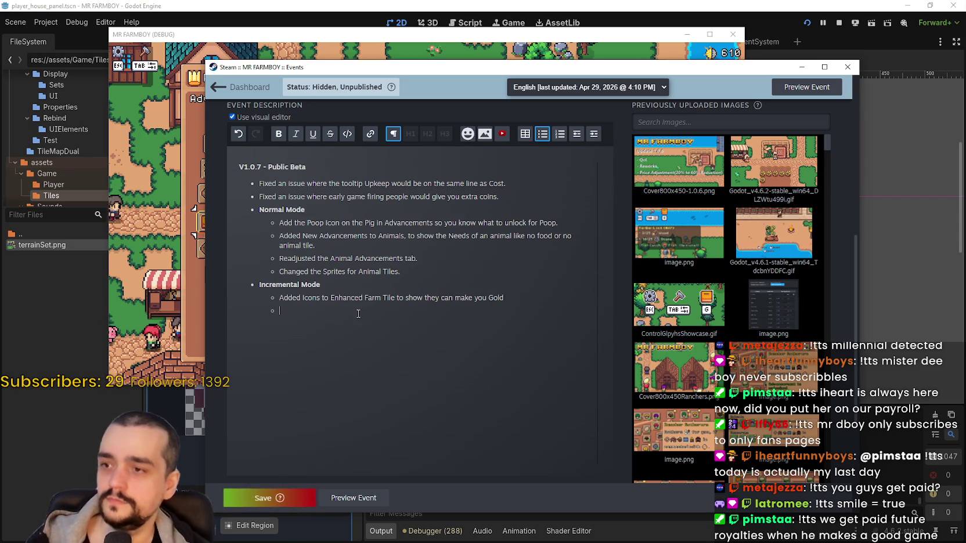
left_click(319, 297)
key("BackSpace")
type("Added Ico")
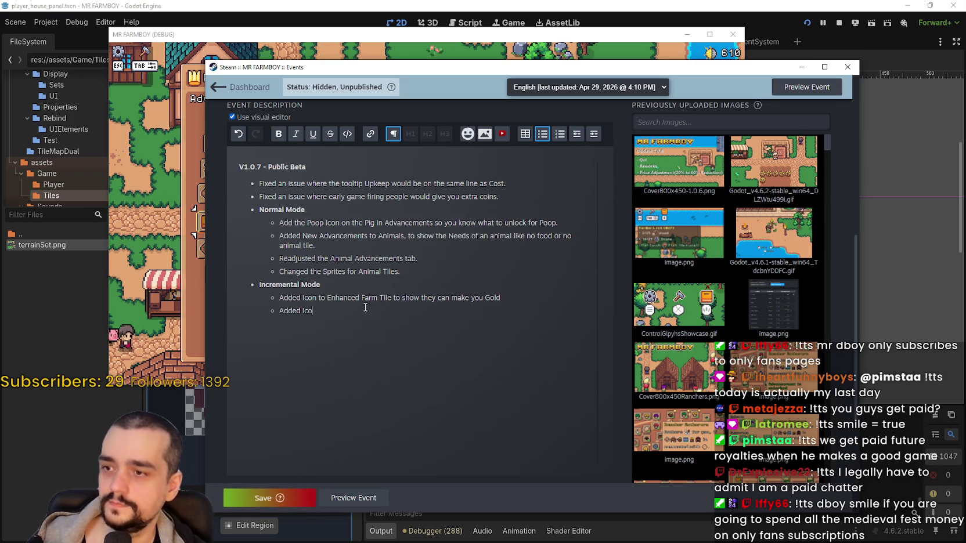
type("n to Pig")
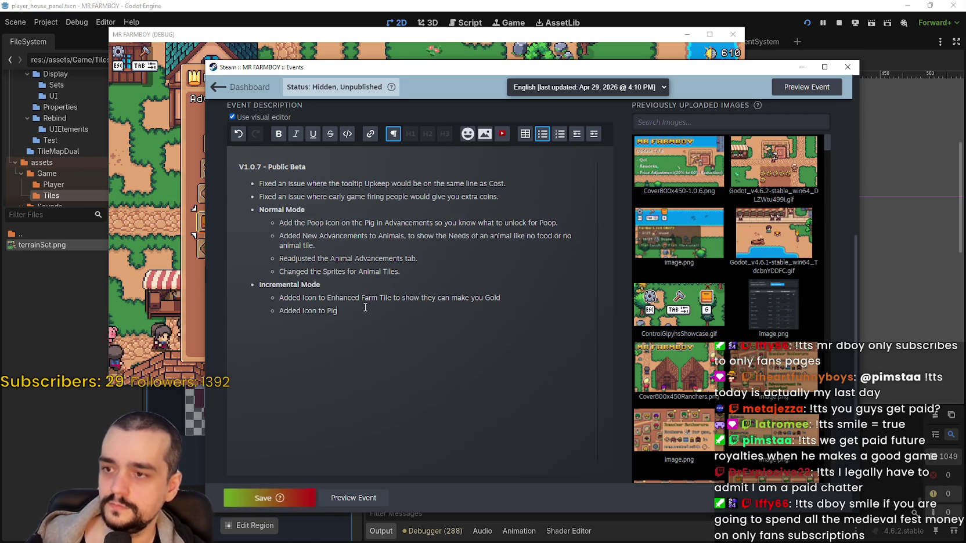
type("s to show")
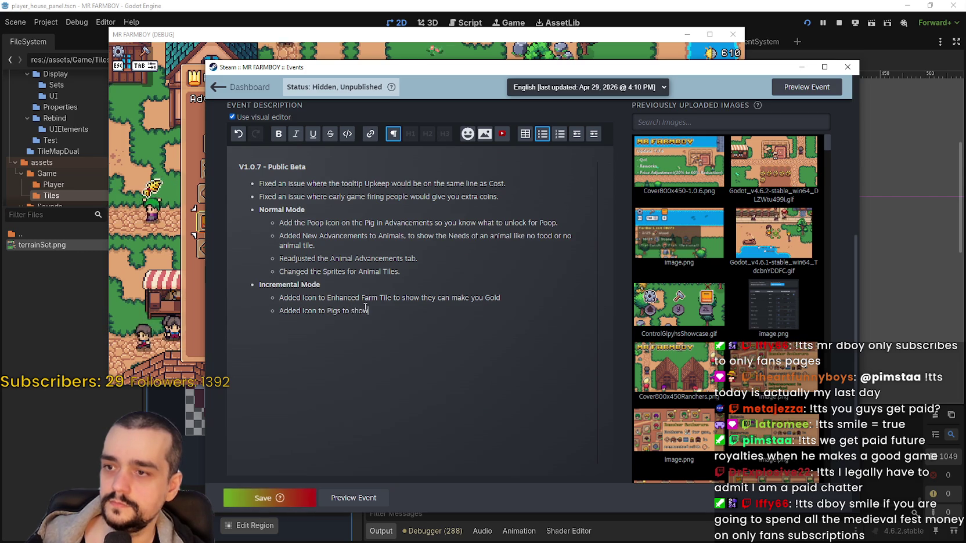
type(" they make Manure.")
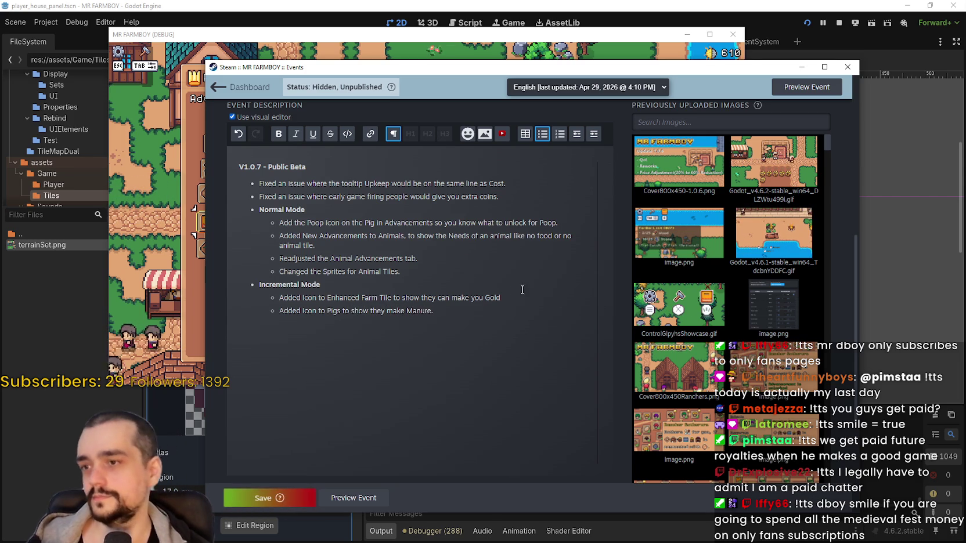
left_click(498, 299)
type(".")
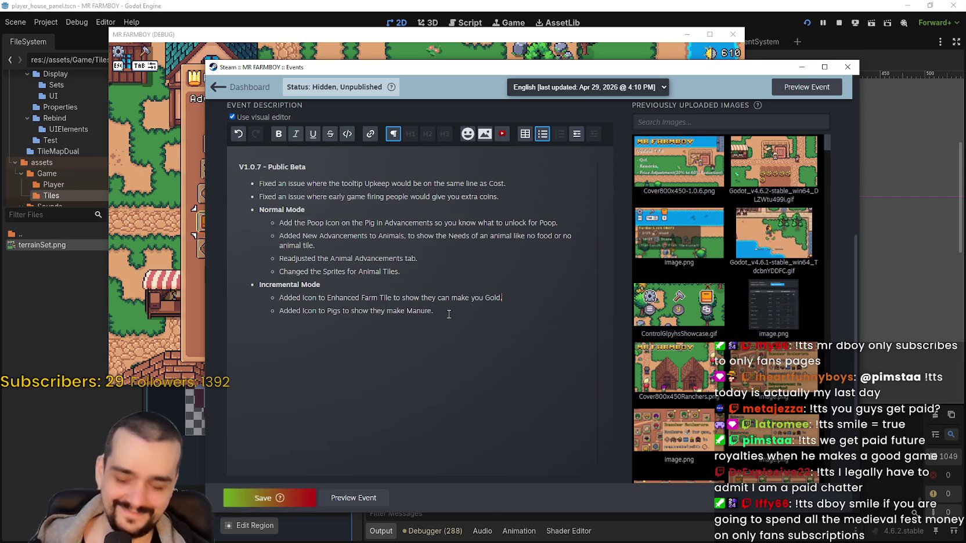
left_click(264, 498)
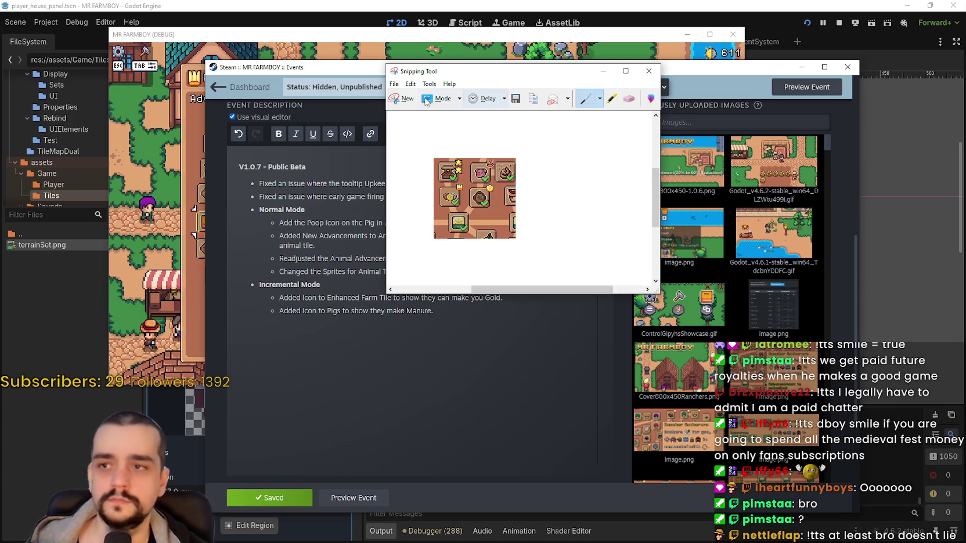
Paste the copied advancement-icons snip on a new line below the Pigs Manure bullet.
left_click(394, 84)
left_click(466, 318)
left_click(466, 318)
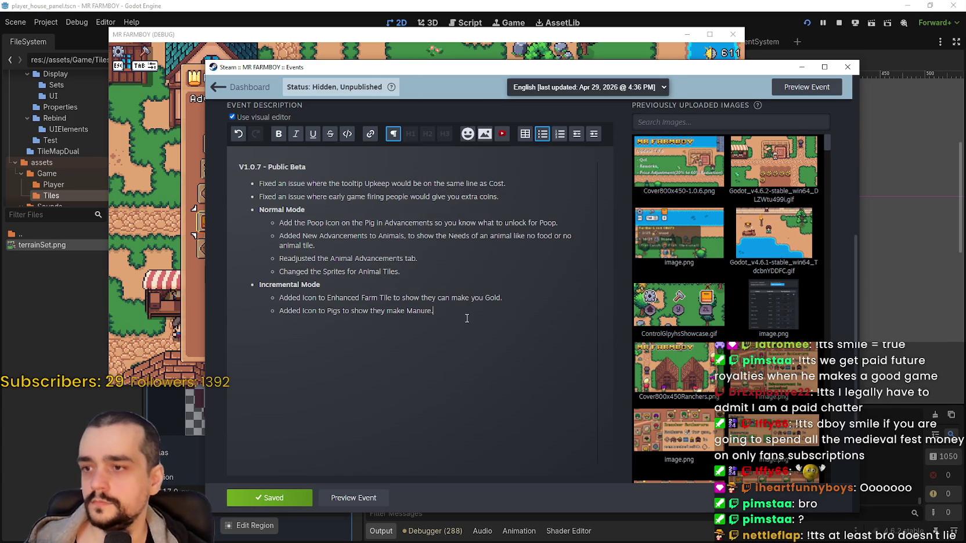
key("Return")
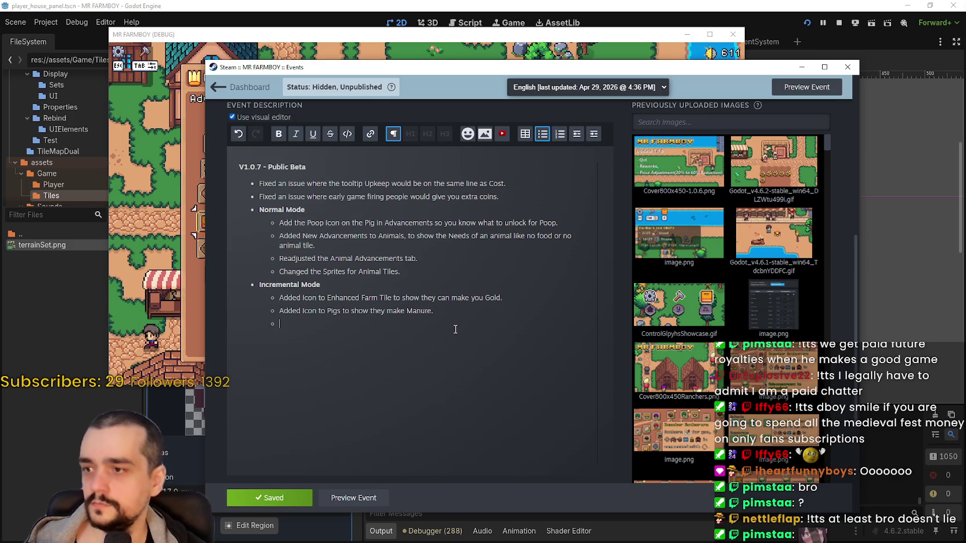
key("ctrl+v")
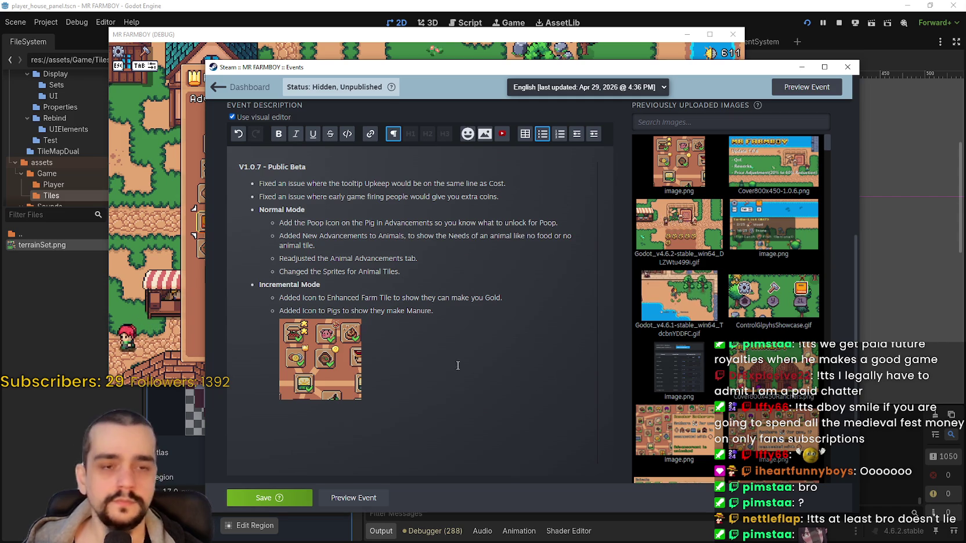
Save the V1.0.7 patch notes event now containing the advancement-icons screenshot.
left_click(293, 497)
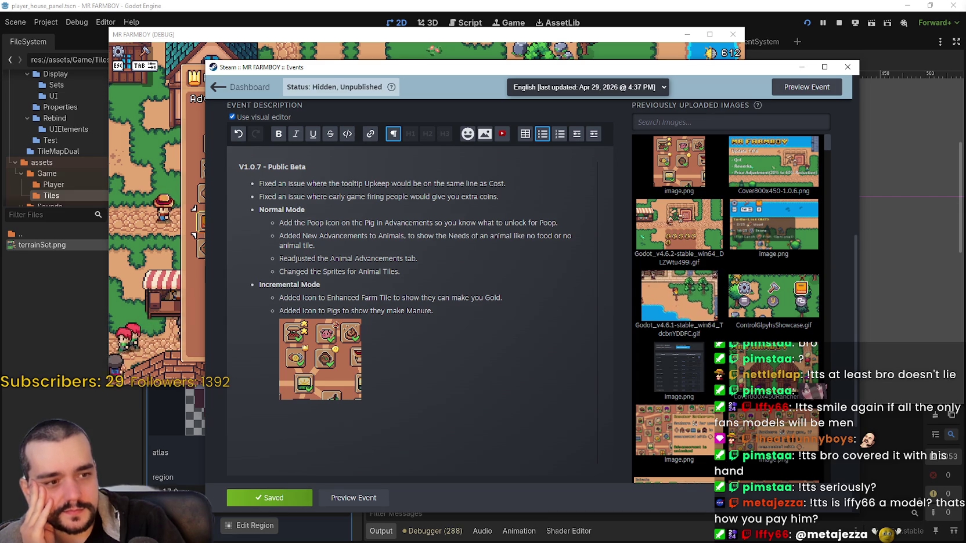
left_click_drag(337, 71, 393, 58)
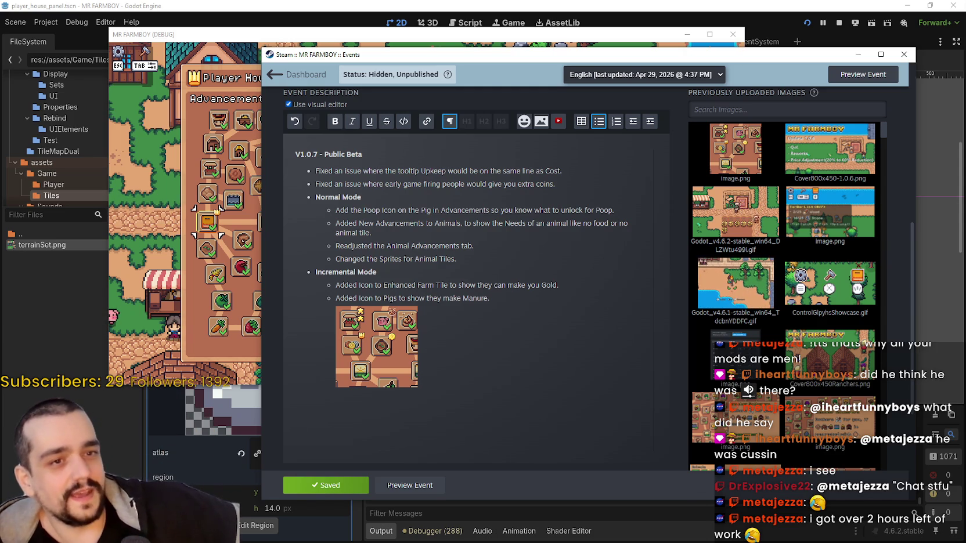
mouse_move(714, 288)
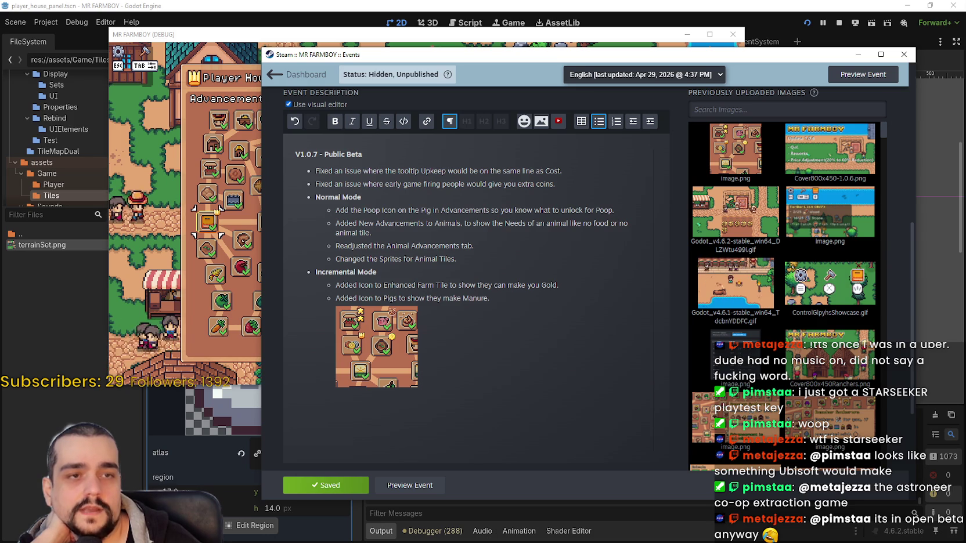
Bring up the STARSEEKER store page and view its snowy base and underwater screenshots.
left_click_drag(965, 109, 616, 109)
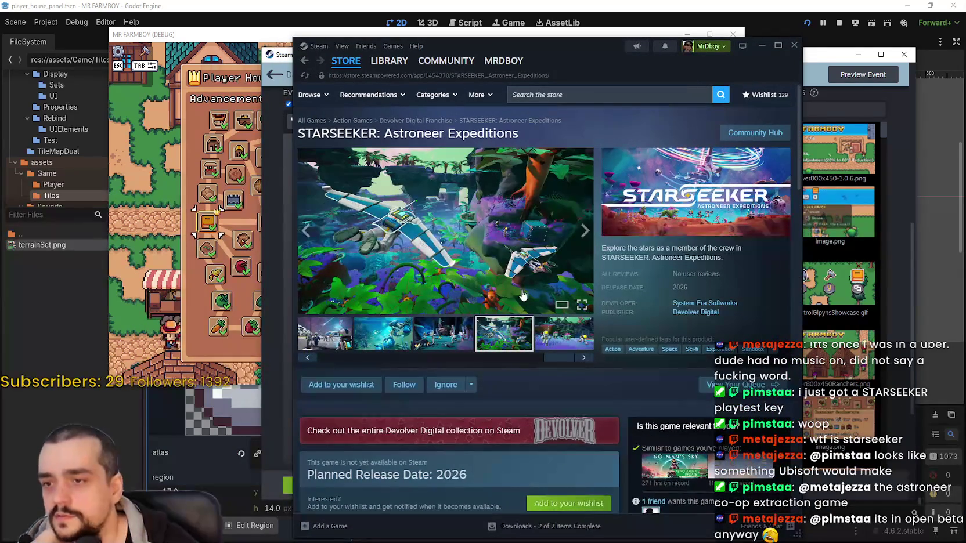
left_click(569, 352)
left_click(318, 342)
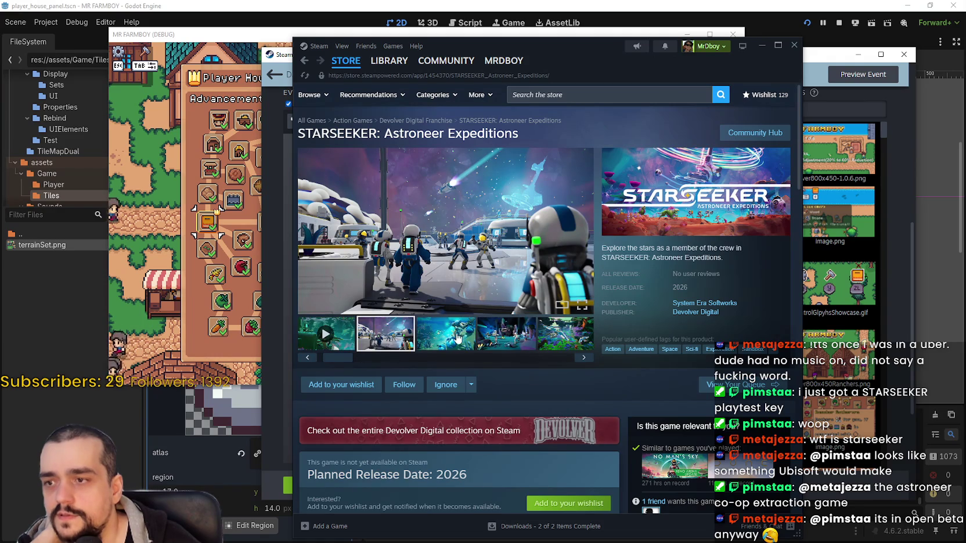
left_click(457, 337)
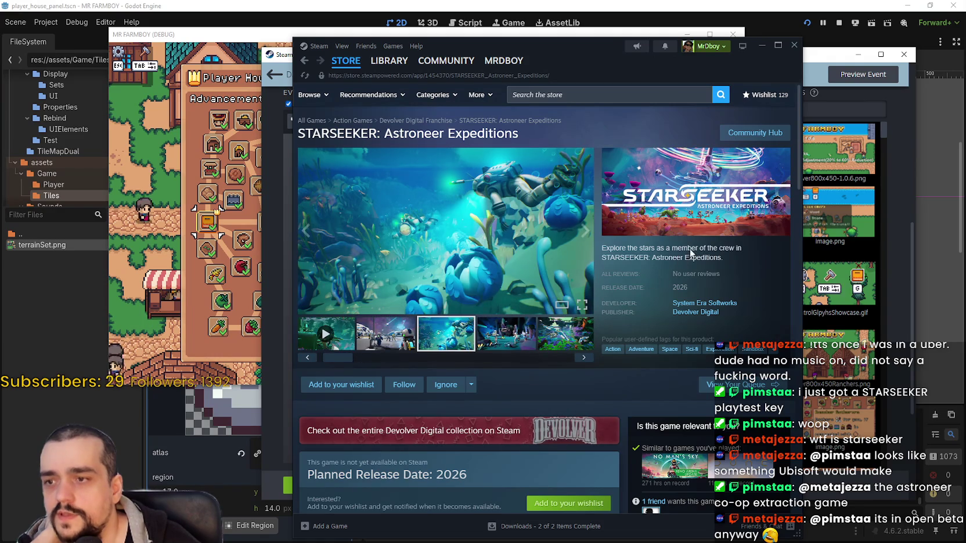
Go to the System Era Softworks page and scroll its New Releases past Glitchwalkers to Astroneer.
left_click(701, 304)
scroll(413, 348, "down", 1)
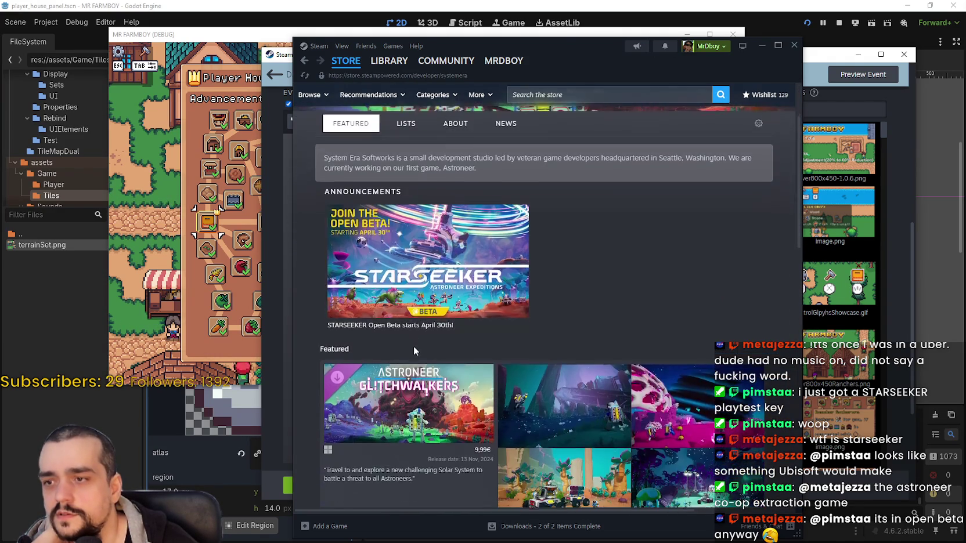
scroll(413, 344, "down", 8)
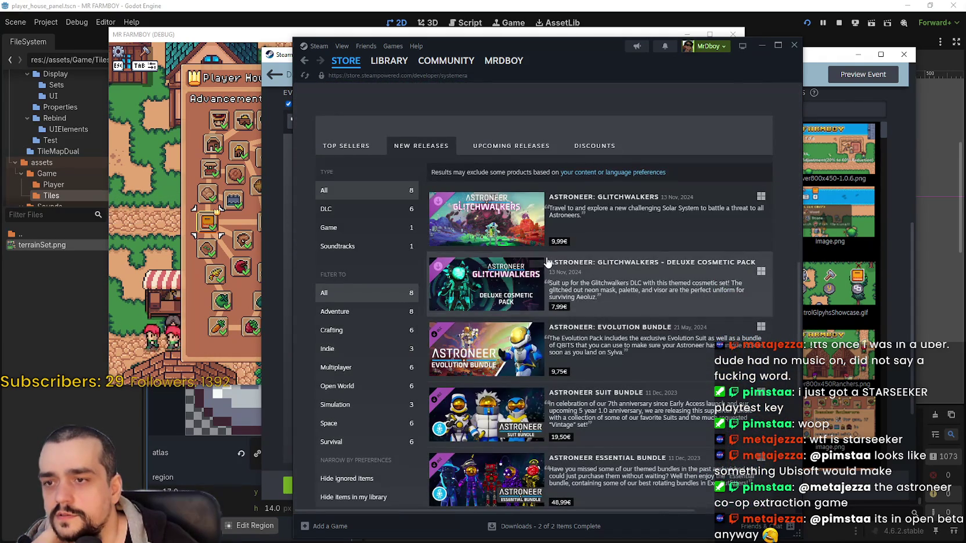
mouse_move(484, 237)
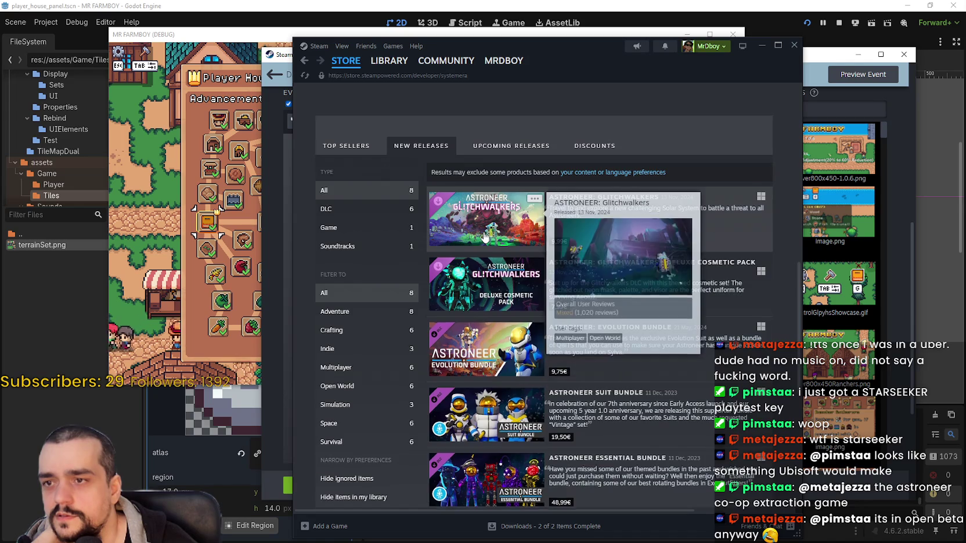
scroll(483, 240, "down", 4)
scroll(497, 301, "down", 2)
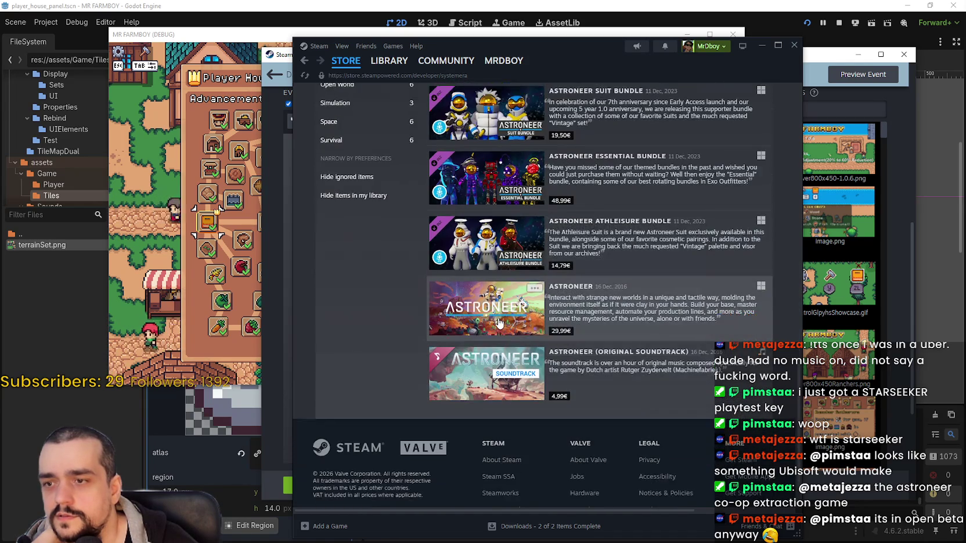
mouse_move(499, 322)
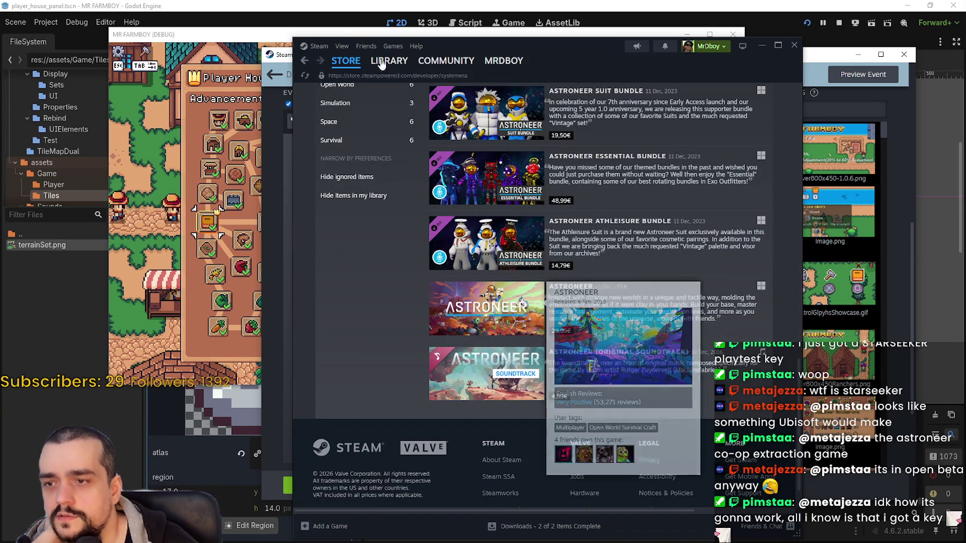
left_click(305, 61)
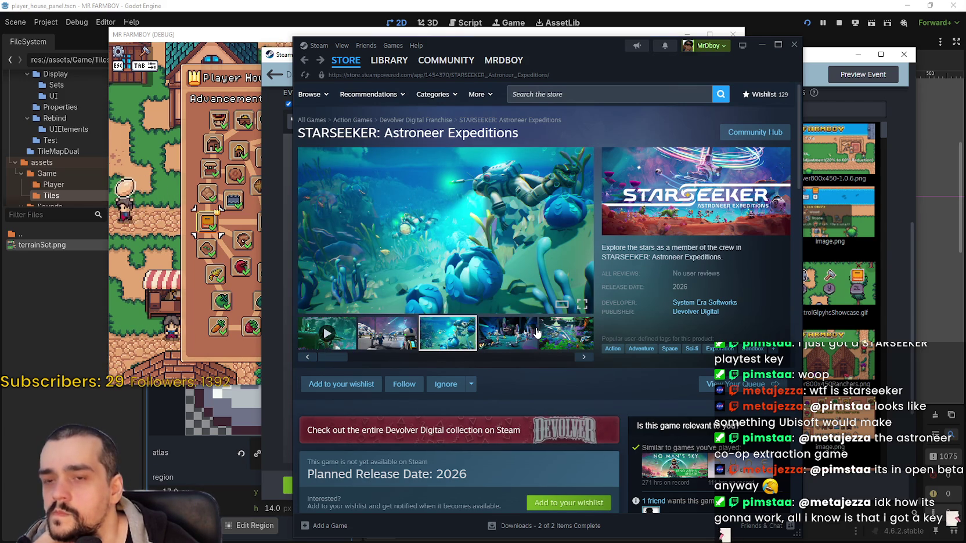
scroll(441, 348, "down", 3)
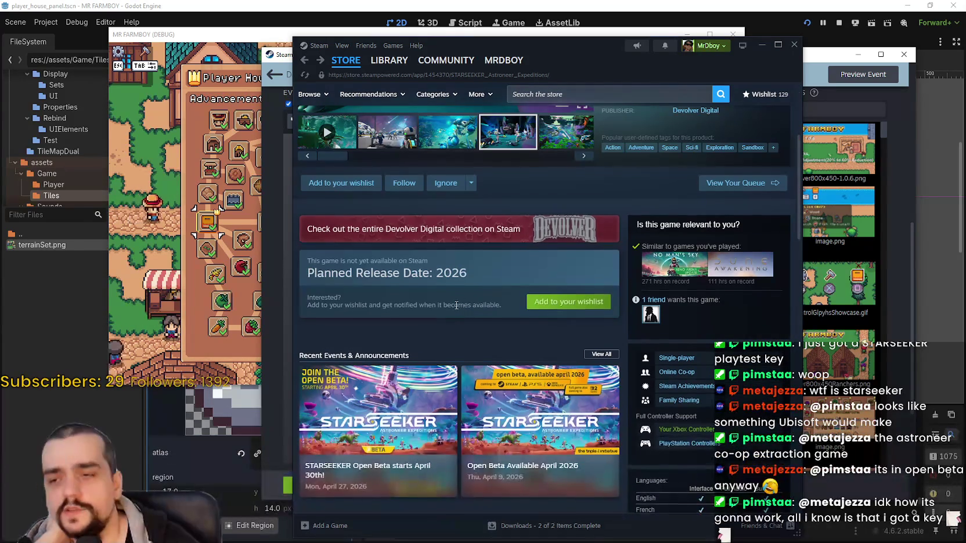
scroll(359, 369, "down", 3)
scroll(360, 369, "down", 2)
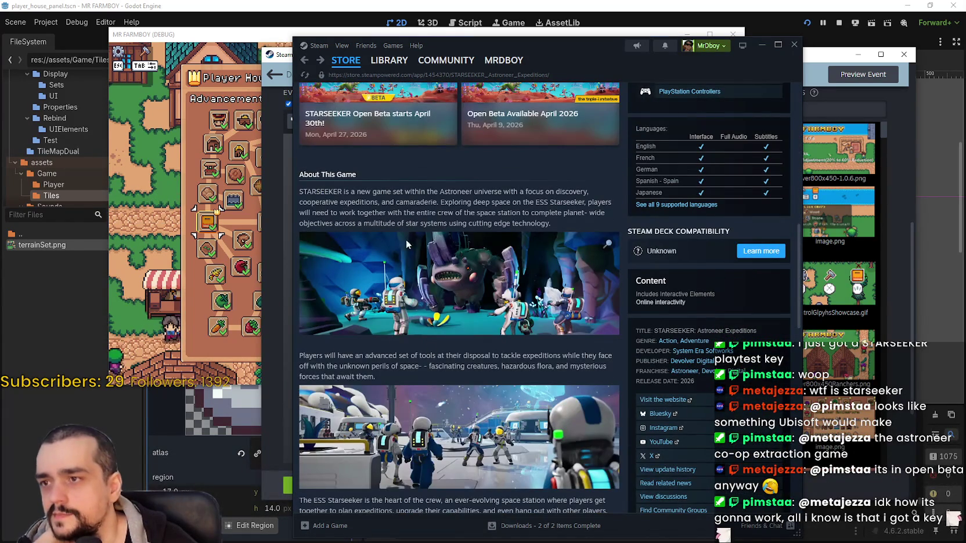
mouse_move(312, 192)
left_mouse_down()
mouse_move(610, 216)
mouse_move(607, 226)
left_mouse_up()
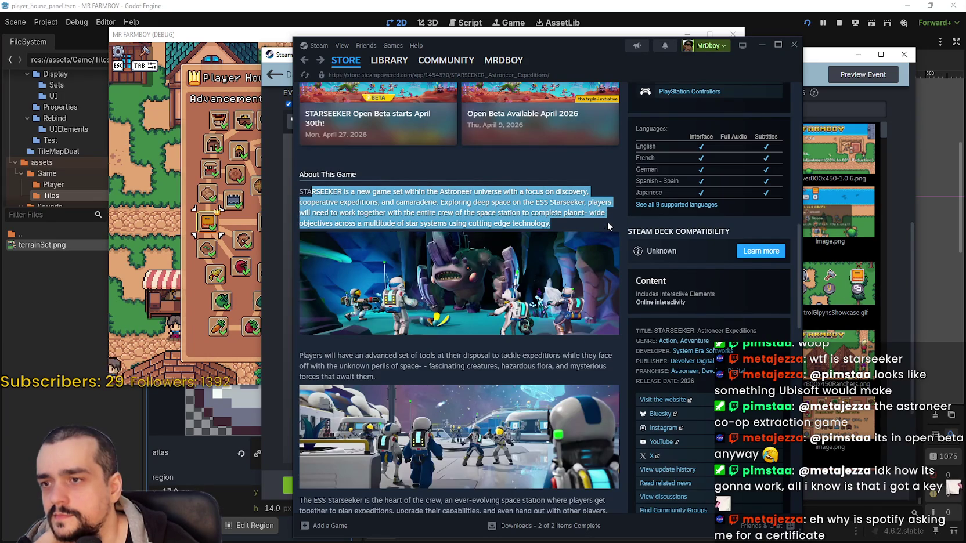
scroll(500, 346, "down", 2)
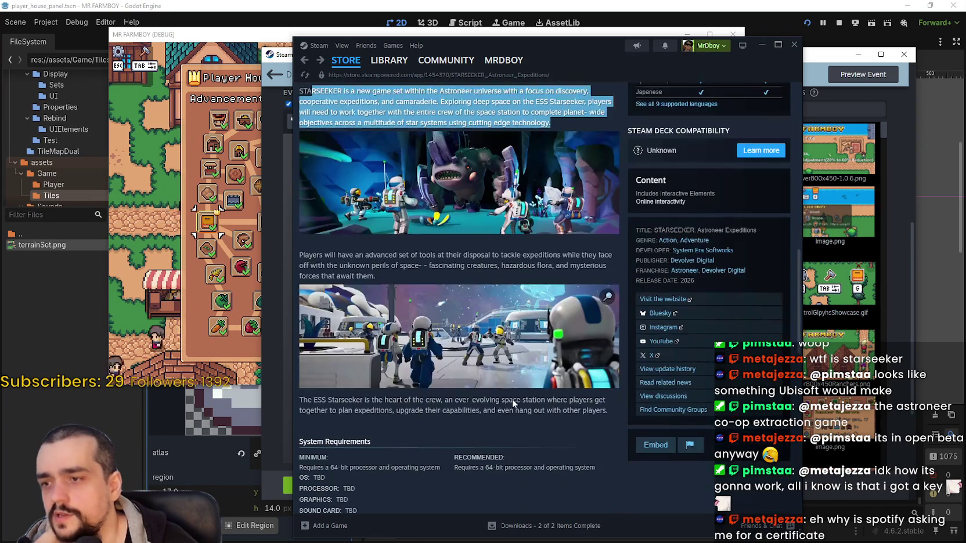
left_click_drag(309, 255, 550, 282)
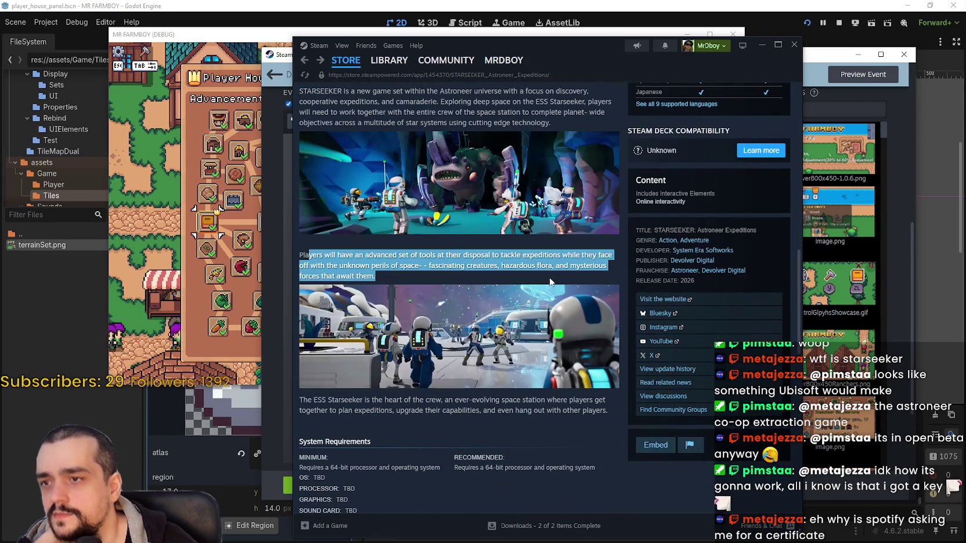
left_click_drag(300, 411, 608, 412)
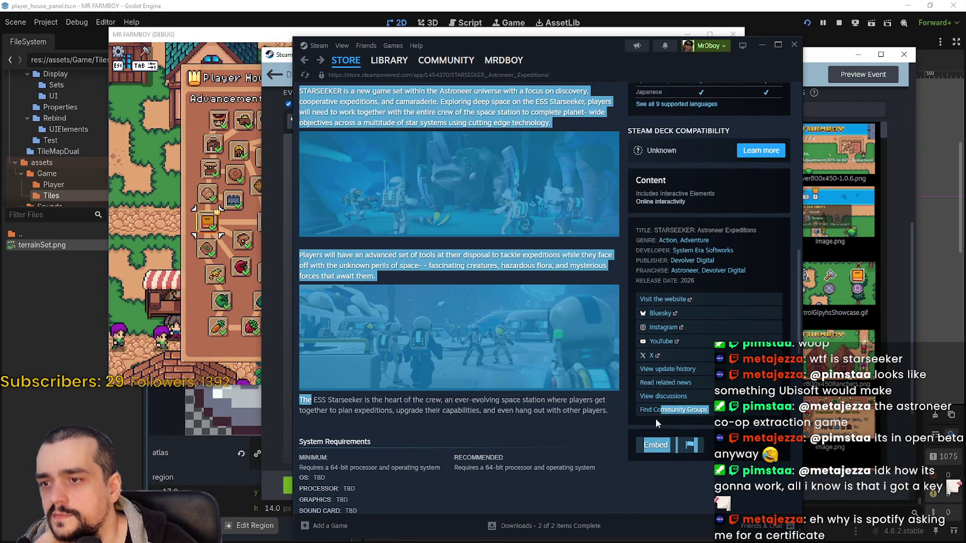
left_click(552, 415)
scroll(553, 414, "down", 1)
scroll(548, 411, "down", 2)
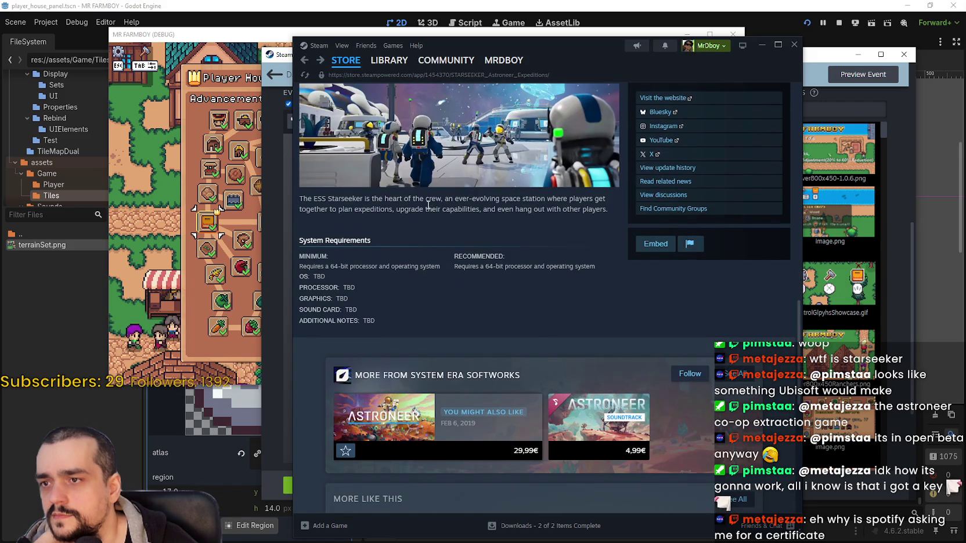
left_click_drag(431, 200, 610, 211)
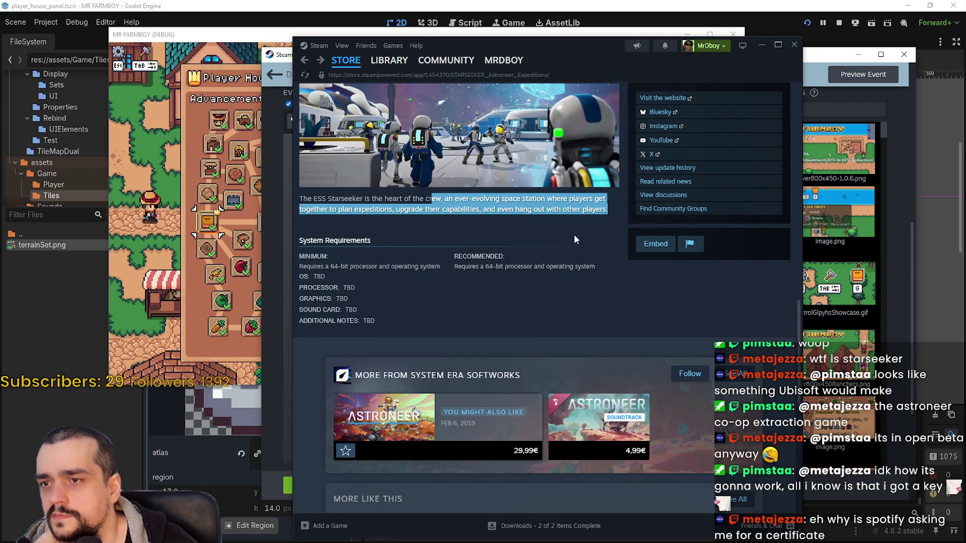
scroll(573, 234, "up", 2)
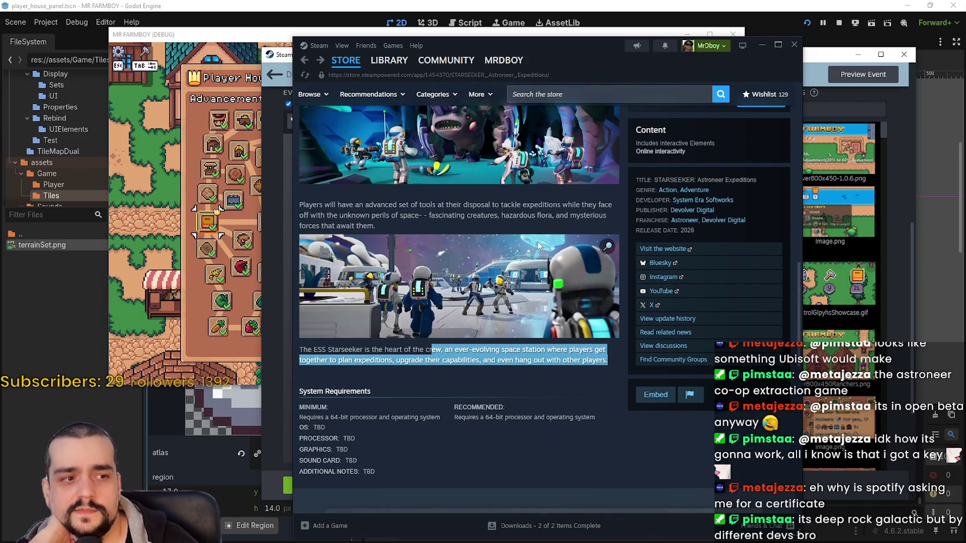
scroll(537, 244, "up", 2)
scroll(538, 244, "up", 2)
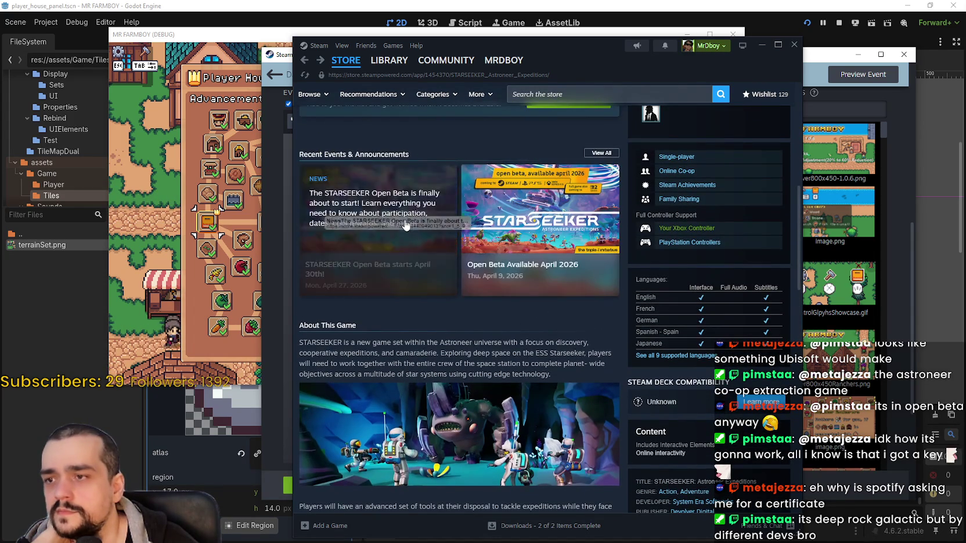
Read the 'Open Beta starts April 30th' announcement, then close it.
left_click(405, 261)
scroll(532, 321, "down", 5)
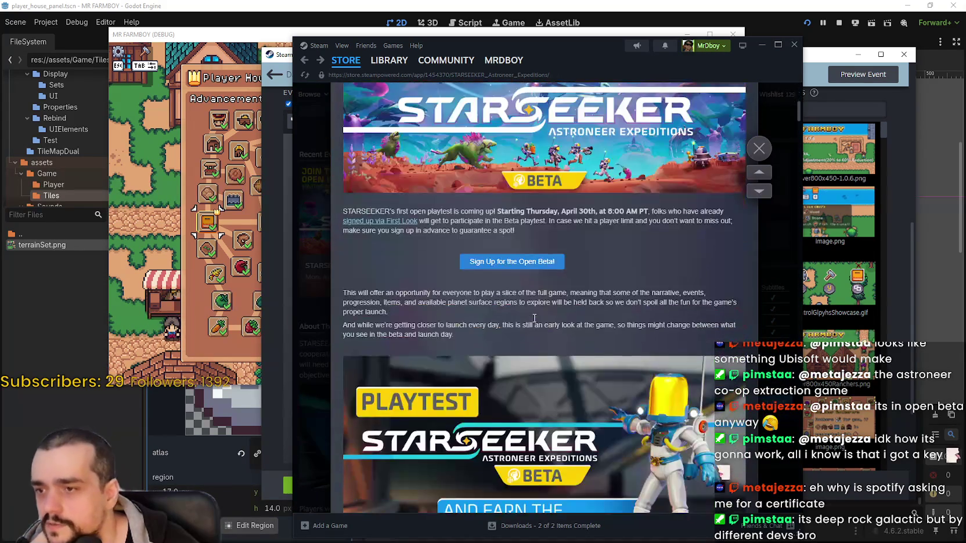
scroll(532, 321, "down", 10)
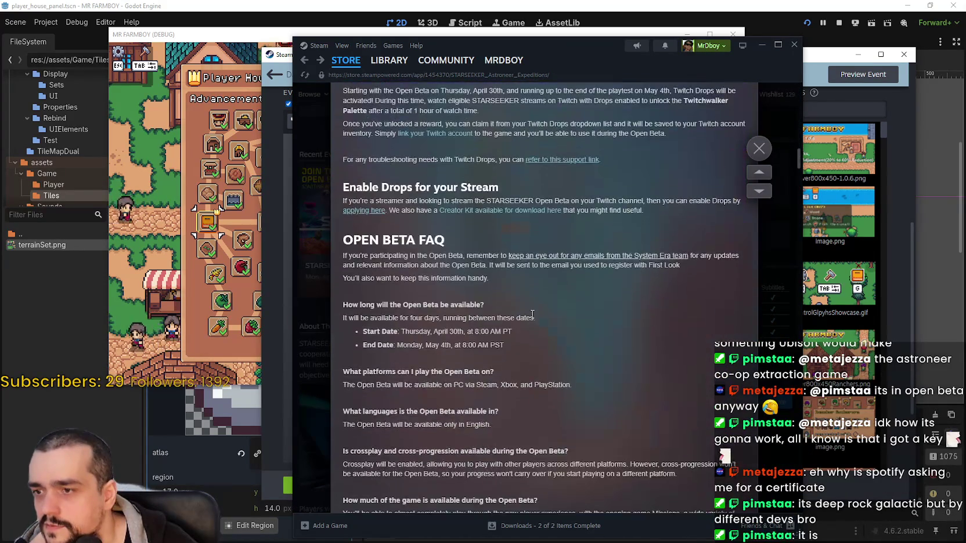
scroll(532, 313, "down", 7)
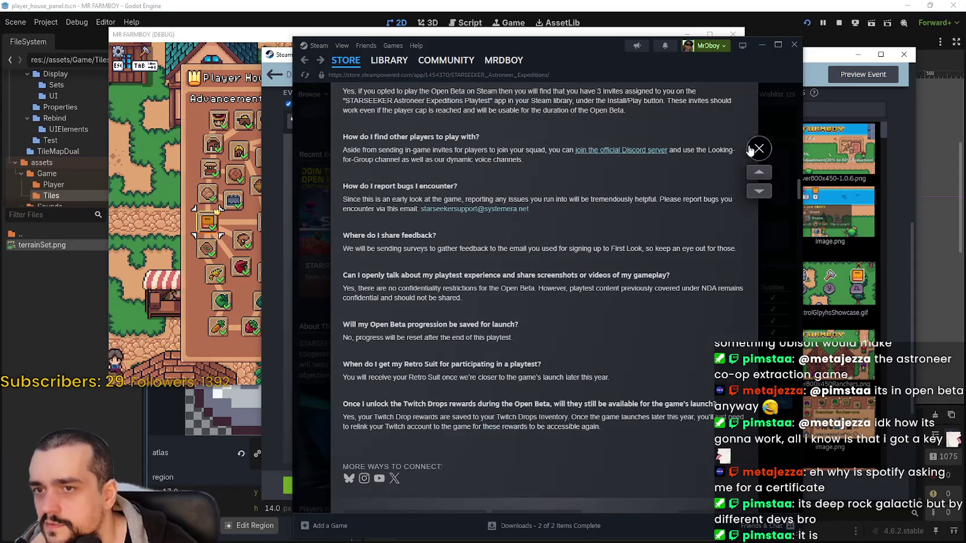
left_click(750, 150)
Add STARSEEKER to the Steam wishlist.
scroll(423, 338, "up", 7)
scroll(563, 361, "down", 3)
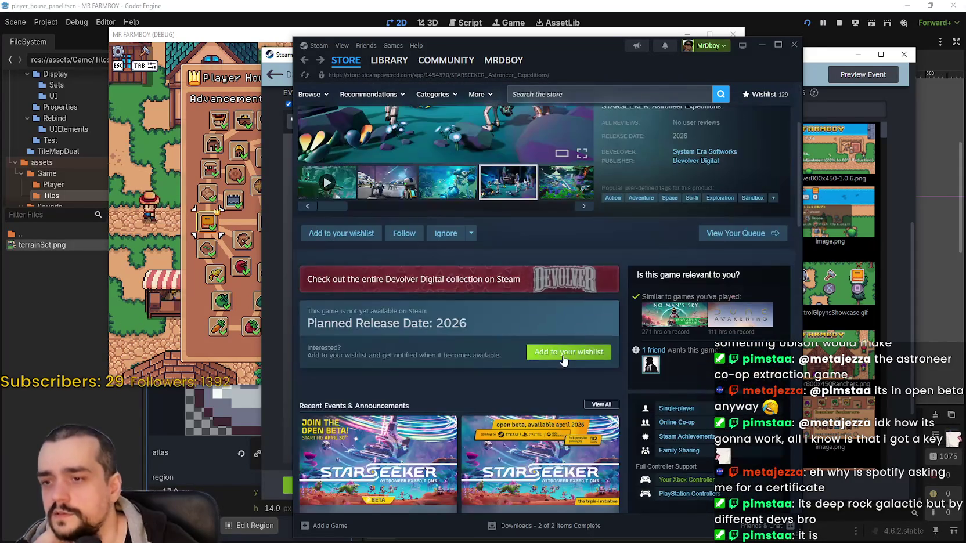
left_click(533, 353)
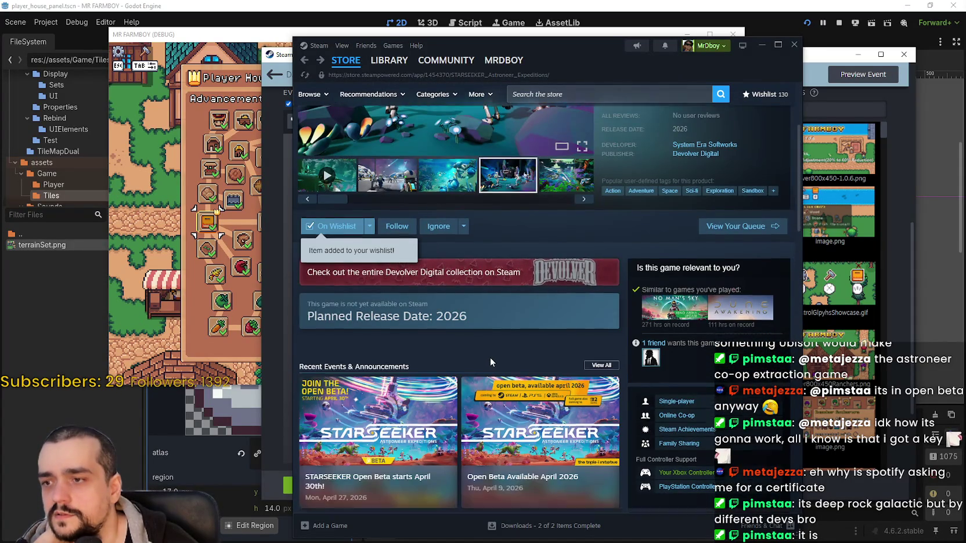
Reopen the open beta announcement, then switch back to the MR FARMBOY event editor.
scroll(489, 356, "down", 4)
left_click(441, 278)
scroll(517, 313, "down", 5)
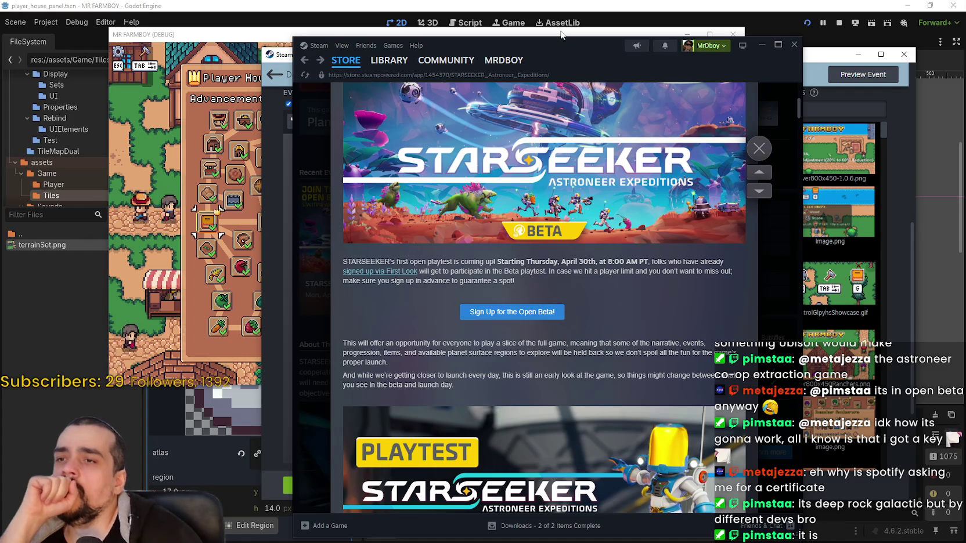
key("alt+Tab")
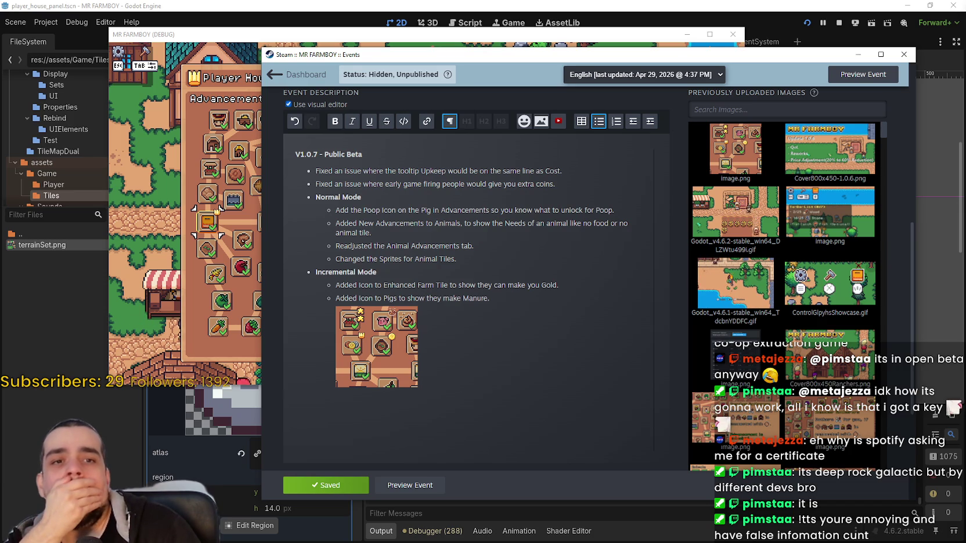
Bring MR FARMBOY (DEBUG) forward, close the Advancements and Player House panels, and maximize it.
left_click(242, 235)
left_click(603, 78)
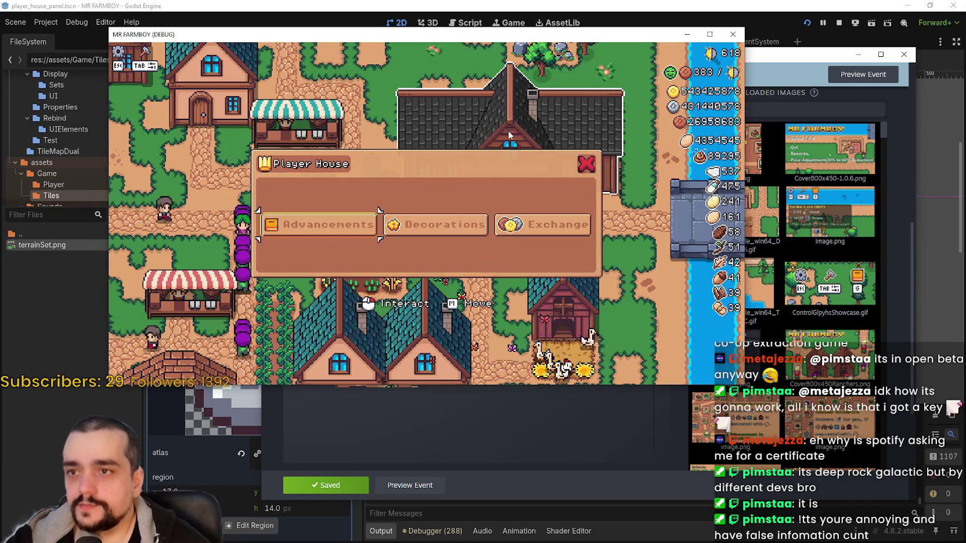
left_click(582, 162)
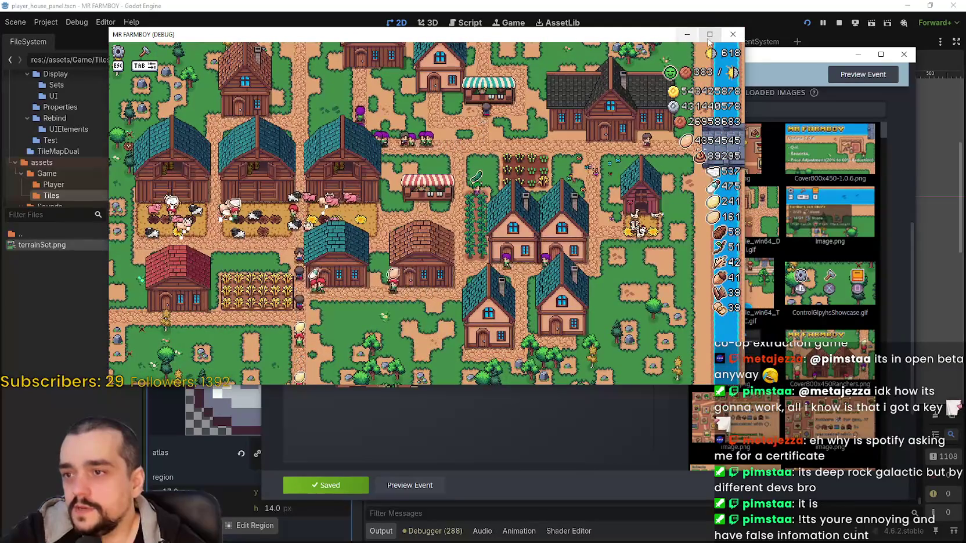
left_click(709, 34)
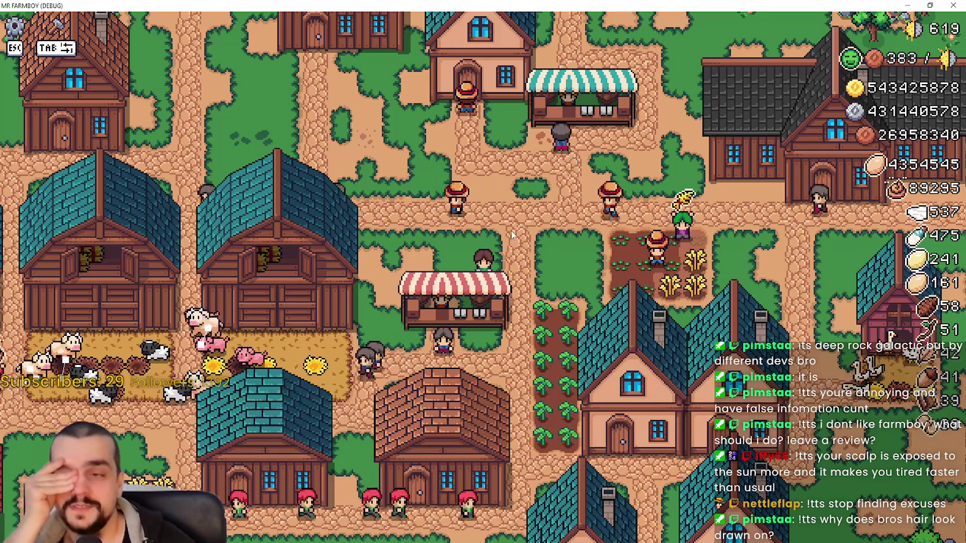
Open the Market, scroll through its inventory, then close it.
scroll(455, 238, "down", 5)
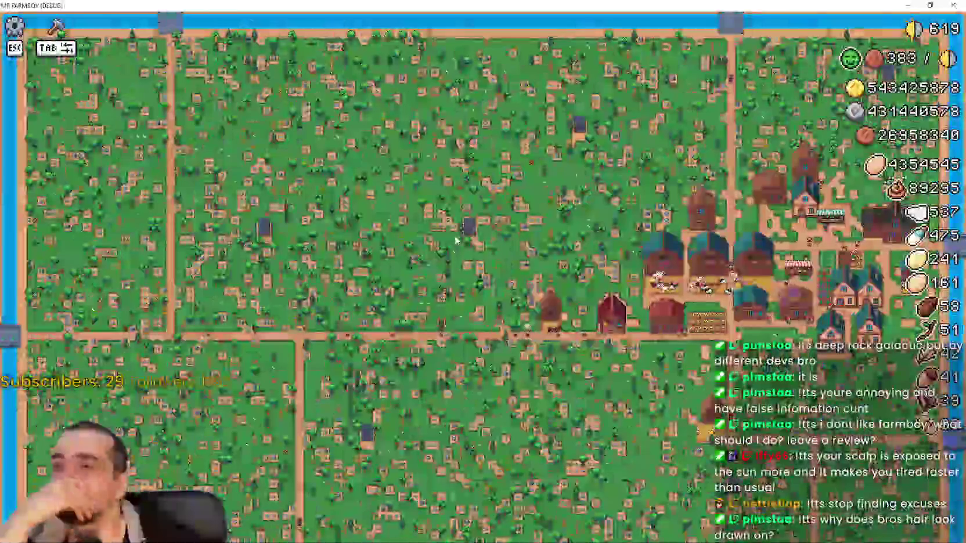
scroll(456, 238, "up", 5)
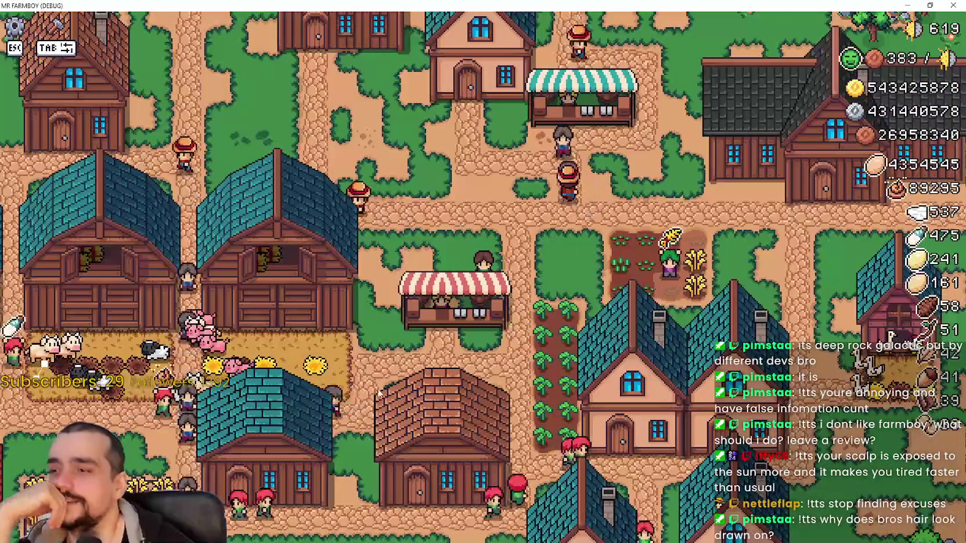
scroll(378, 392, "down", 5)
scroll(376, 391, "up", 4)
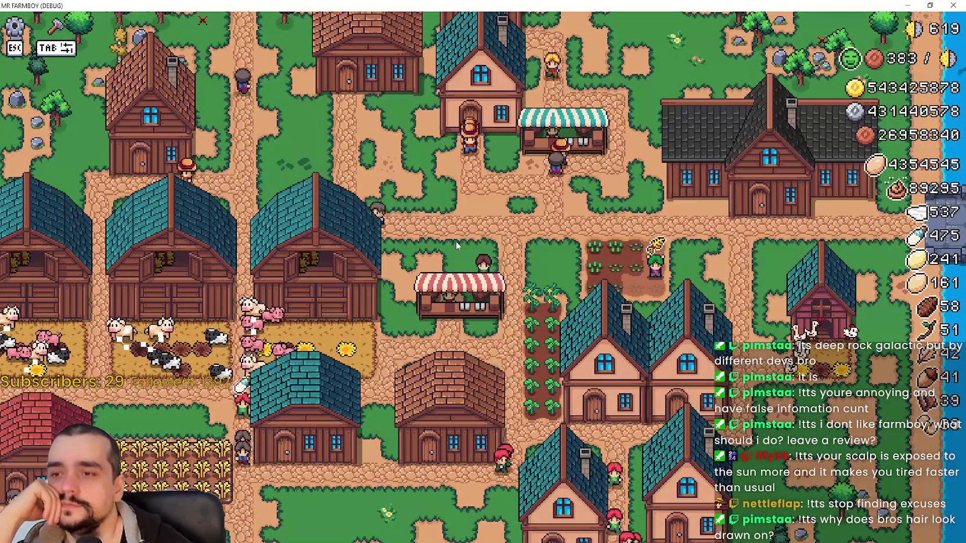
scroll(503, 256, "up", 2)
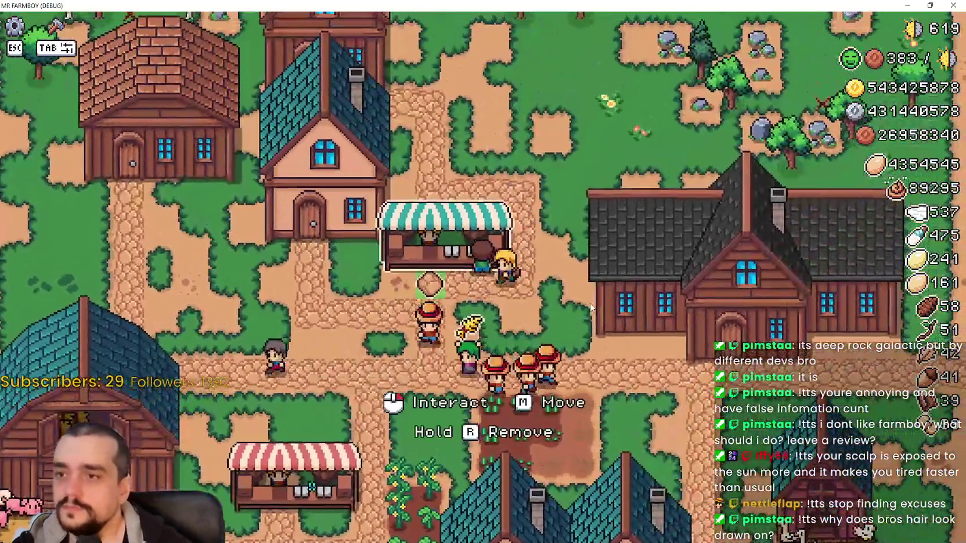
left_click(557, 282)
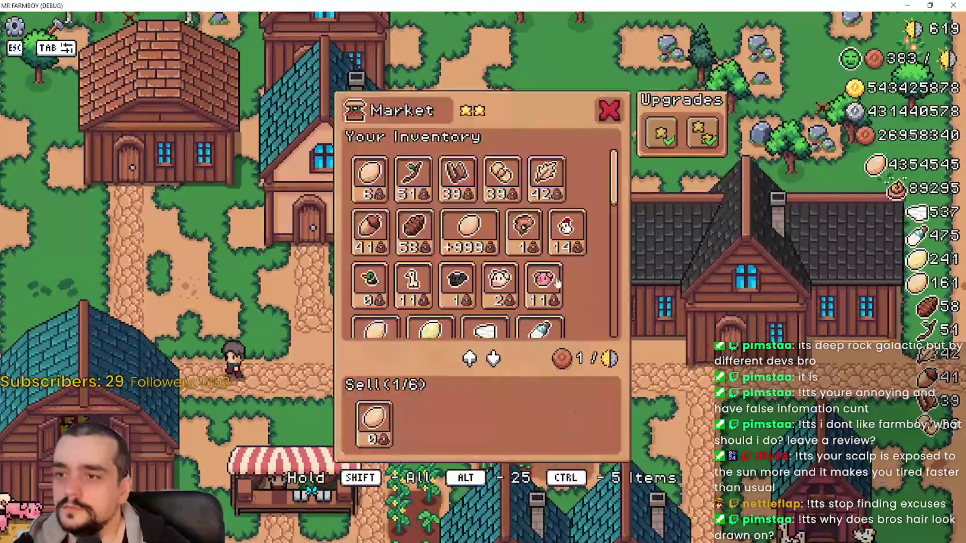
scroll(557, 283, "down", 1)
scroll(619, 186, "down", 6)
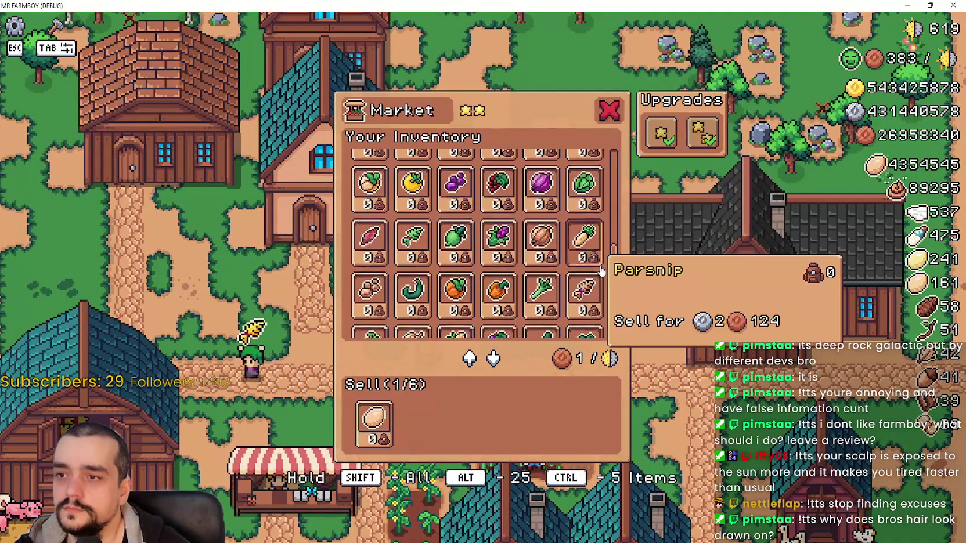
scroll(520, 207, "up", 4)
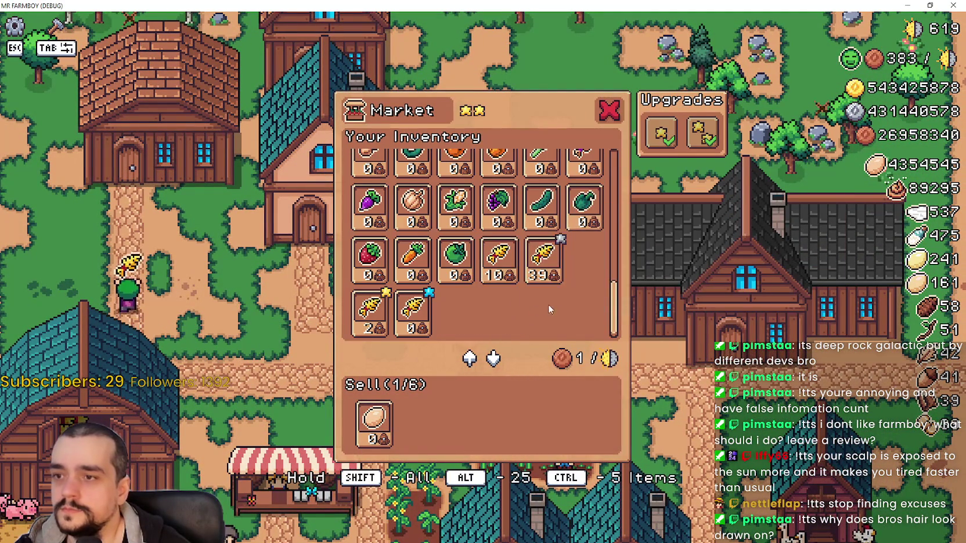
scroll(574, 307, "up", 5)
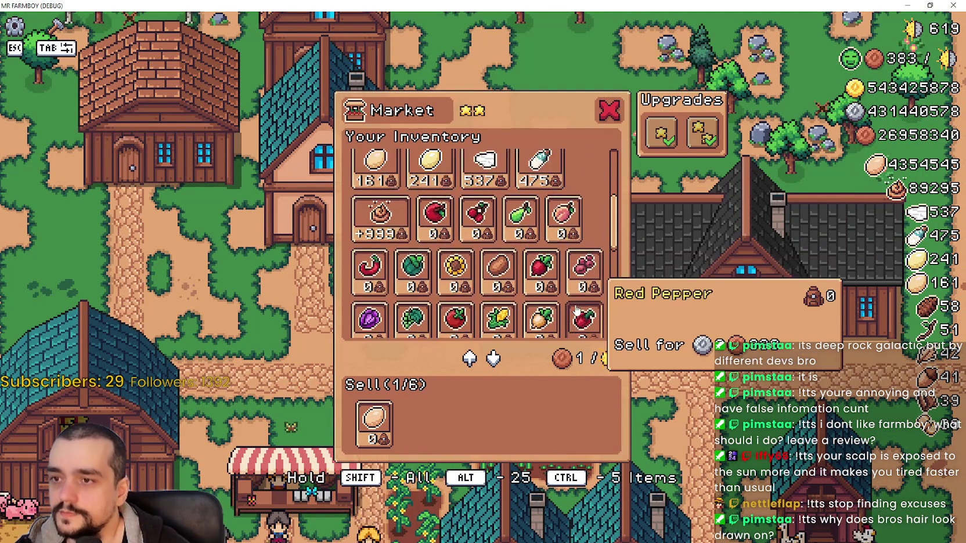
scroll(575, 279, "up", 2)
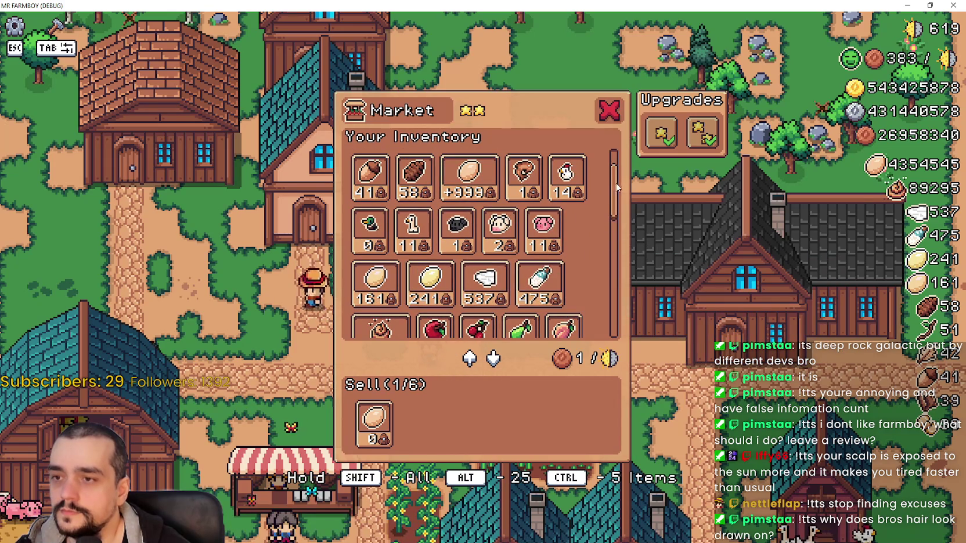
mouse_move(614, 190)
left_mouse_down()
mouse_move(613, 170)
mouse_move(611, 321)
left_mouse_up()
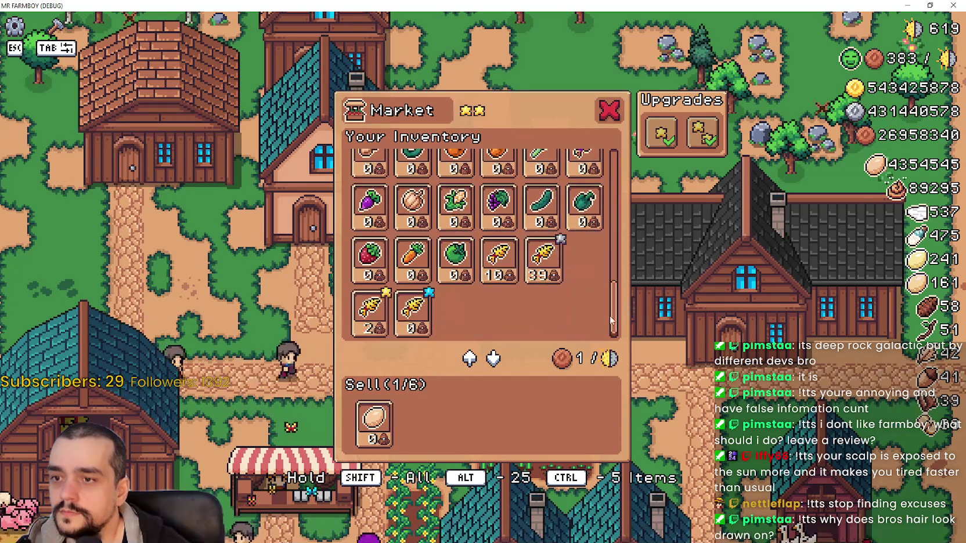
key("Escape")
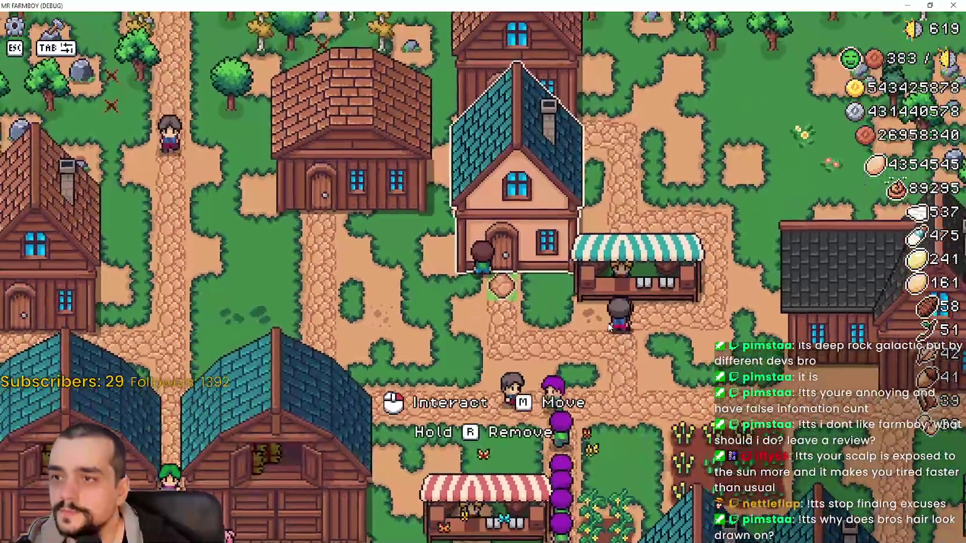
Check the House window, then view the Warehouse's stored inventory and close it.
left_click(609, 327)
mouse_move(646, 267)
left_mouse_down()
mouse_move(647, 162)
mouse_move(635, 327)
left_mouse_up()
key("Escape")
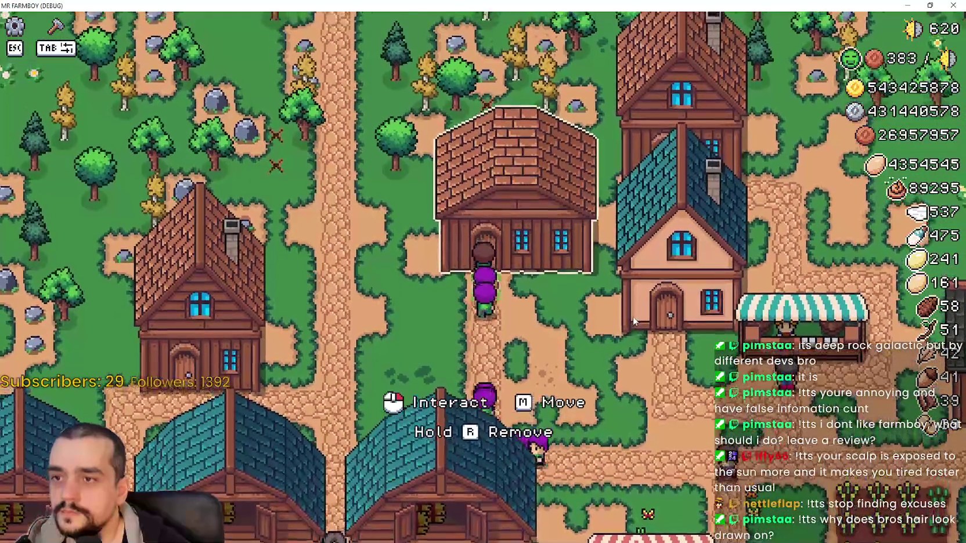
key("e")
left_click_drag(616, 265, 629, 154)
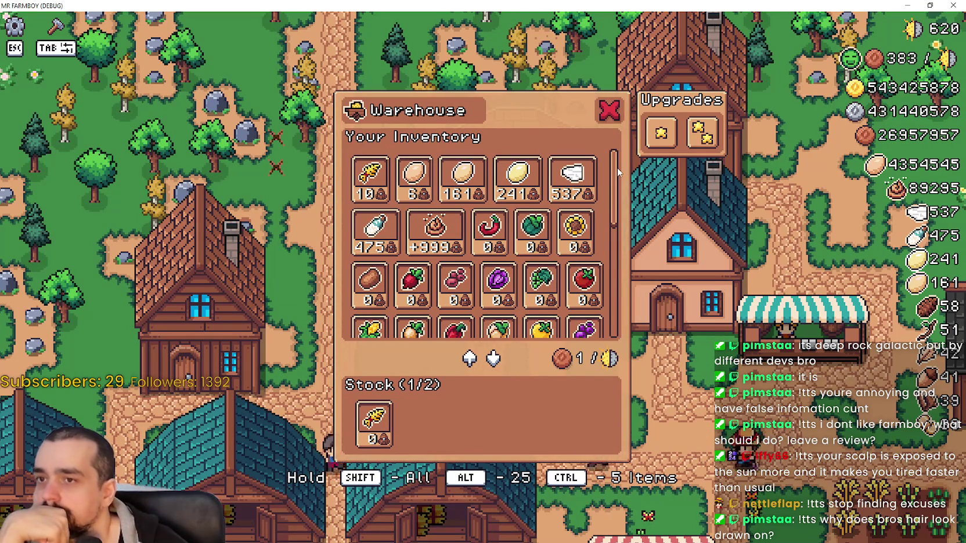
mouse_move(617, 167)
left_mouse_down()
mouse_move(626, 224)
mouse_move(636, 142)
left_mouse_up()
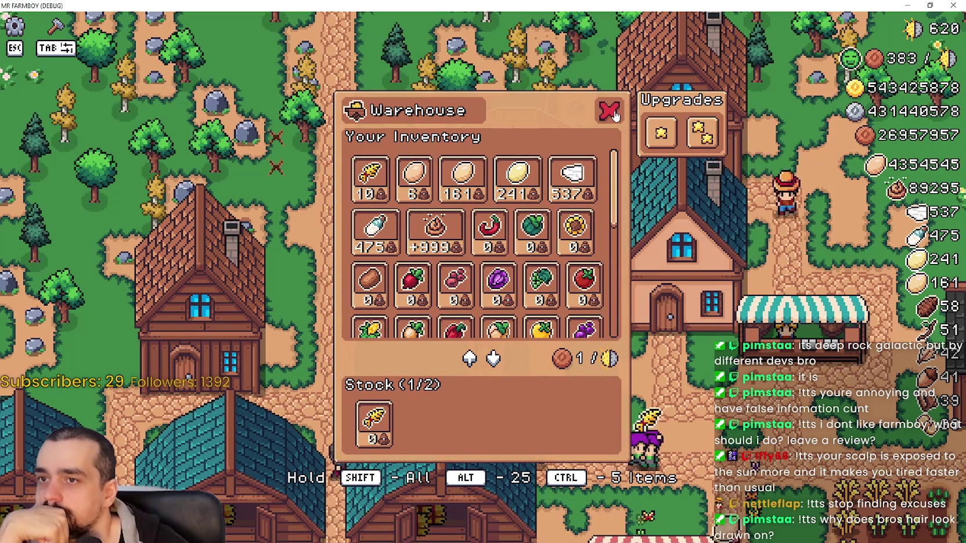
left_click(610, 111)
Walk the farmer down from the warehouse between the barns and off to the right.
key("s")
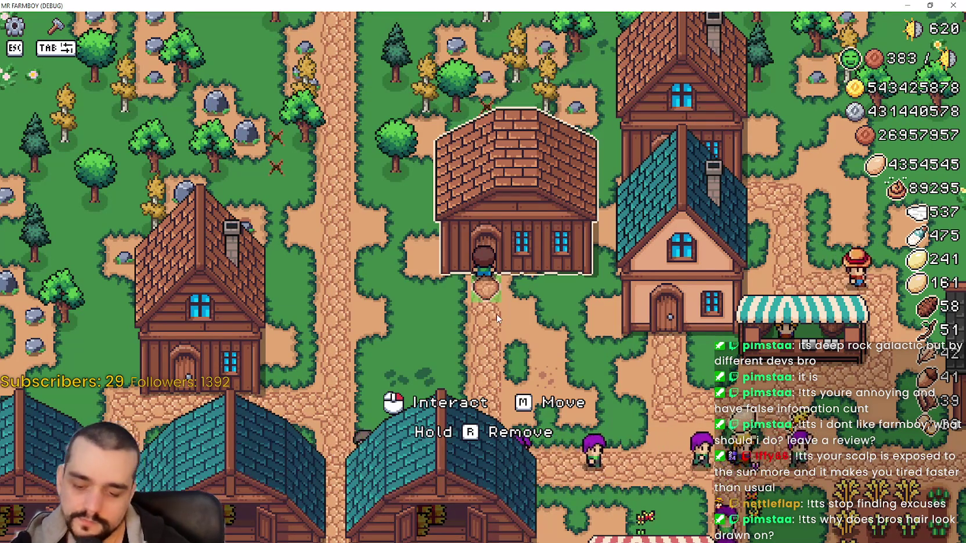
key("s")
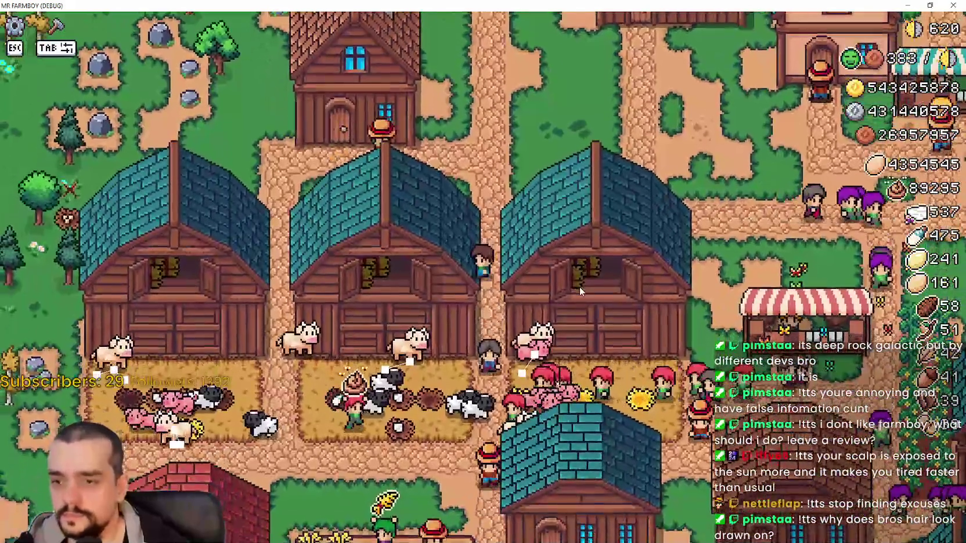
key("s")
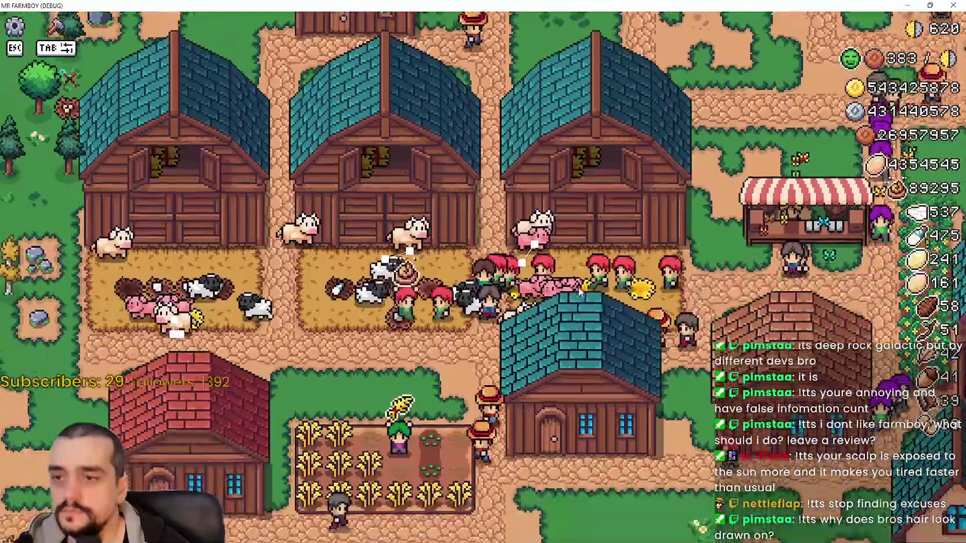
scroll(578, 286, "down", 2)
key("s")
key("d")
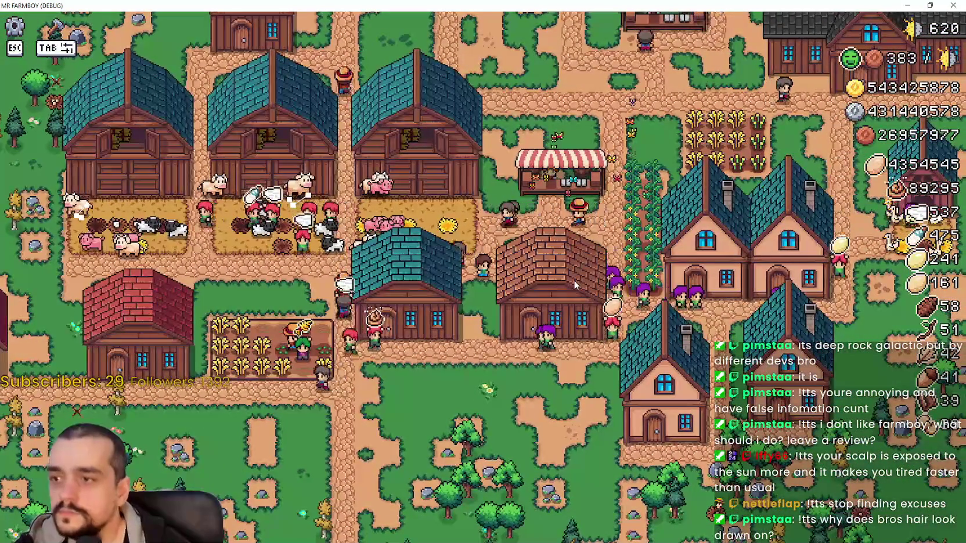
Walk left across the village, past the crop field, then back and forth near the houses.
key("a")
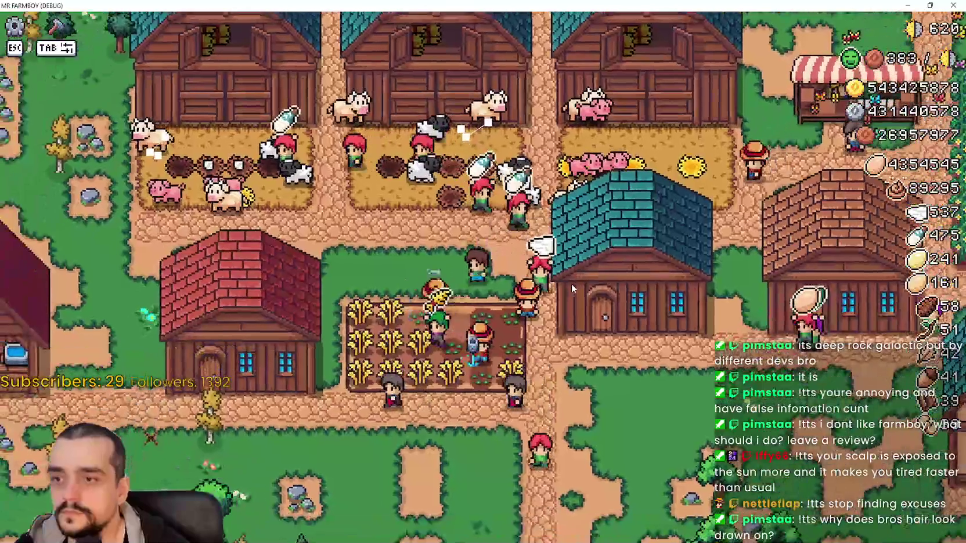
scroll(571, 288, "up", 3)
scroll(572, 289, "up", 2)
scroll(571, 288, "down", 1)
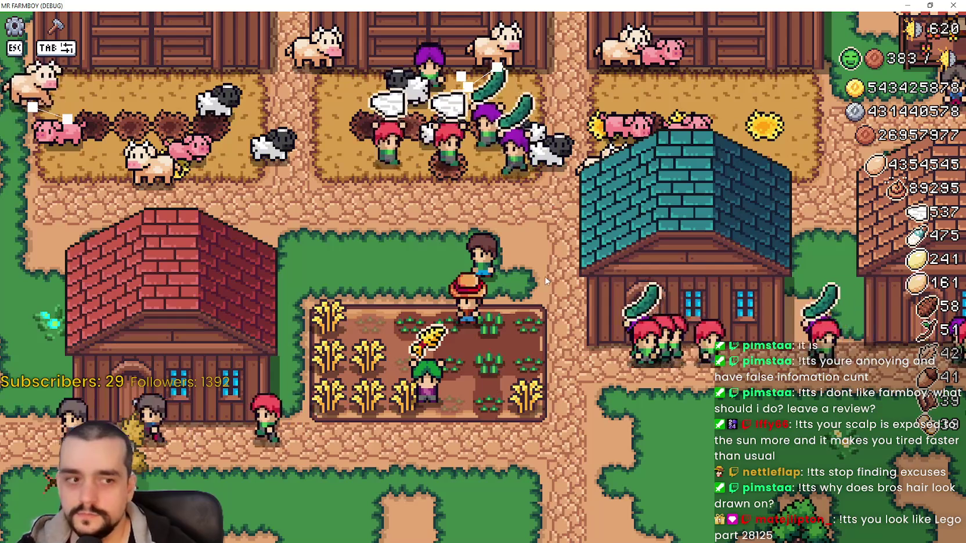
key("s")
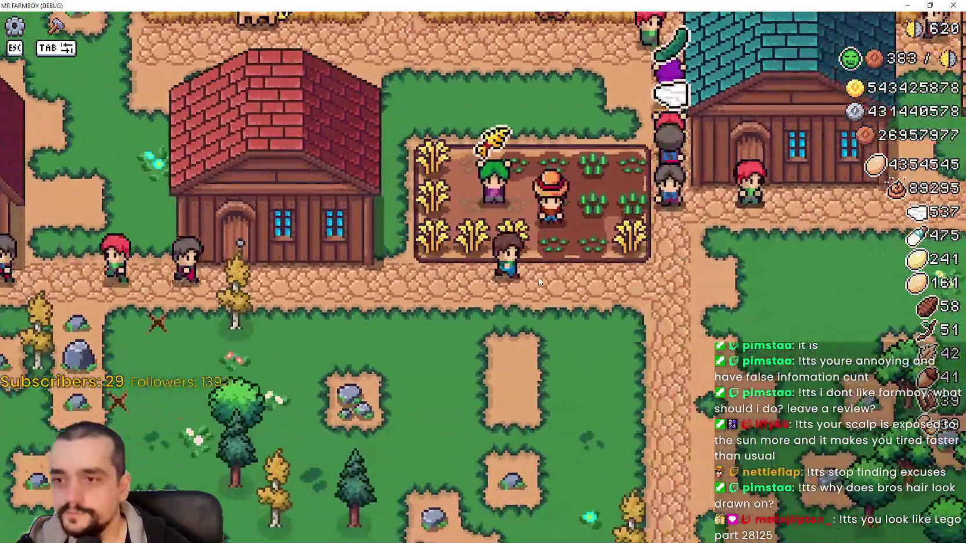
scroll(538, 281, "down", 3)
key("d")
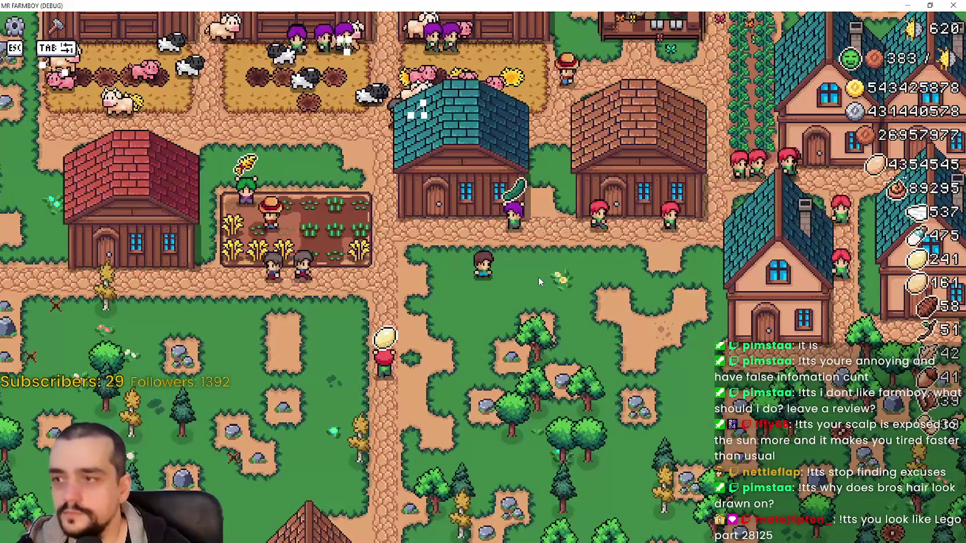
key("a")
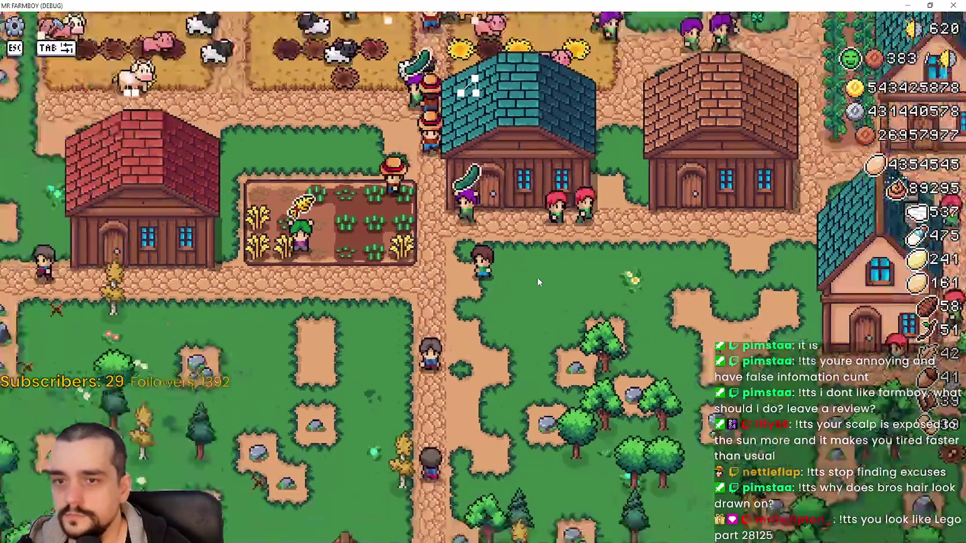
scroll(537, 277, "down", 5)
scroll(537, 281, "up", 5)
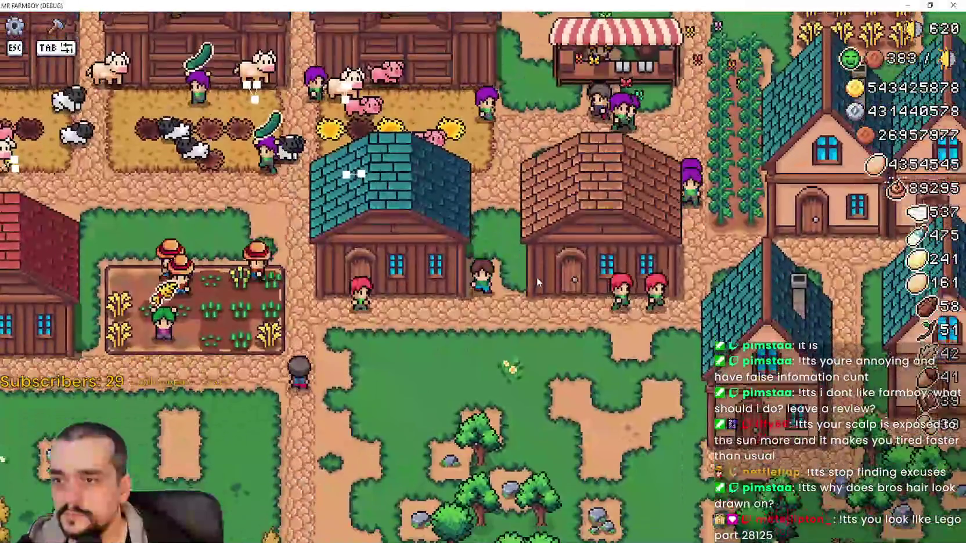
scroll(536, 276, "down", 2)
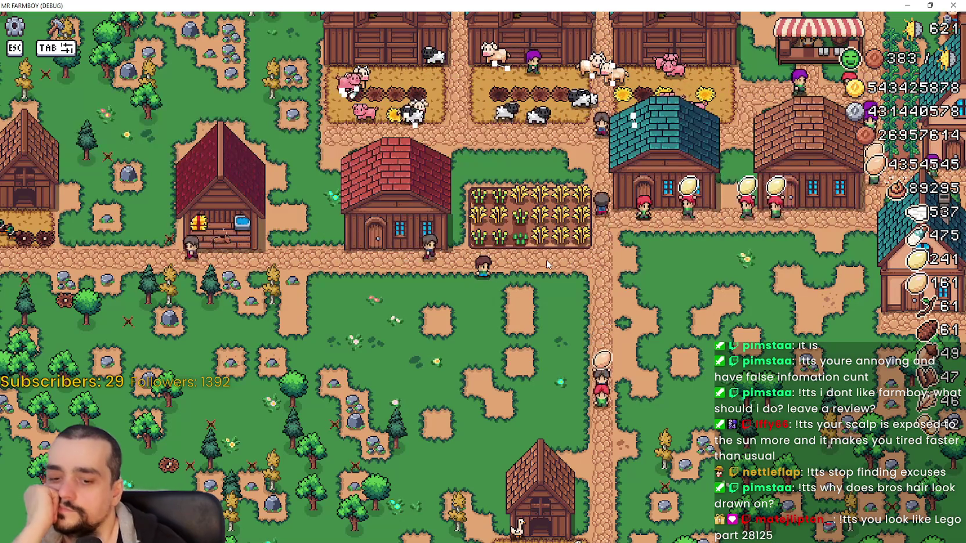
Walk the player past the wheat field and barns, then right toward the market stall.
key("d")
key("w")
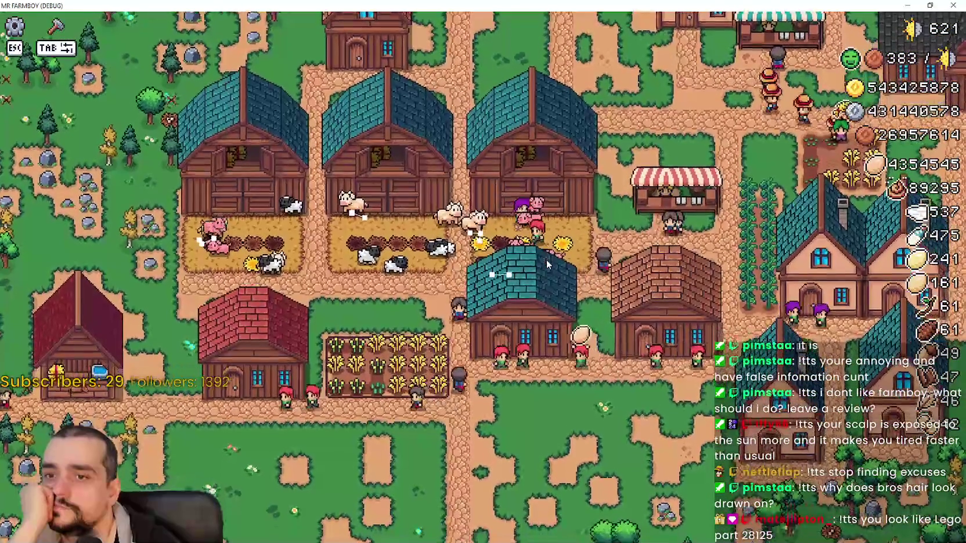
key("d")
key("d")
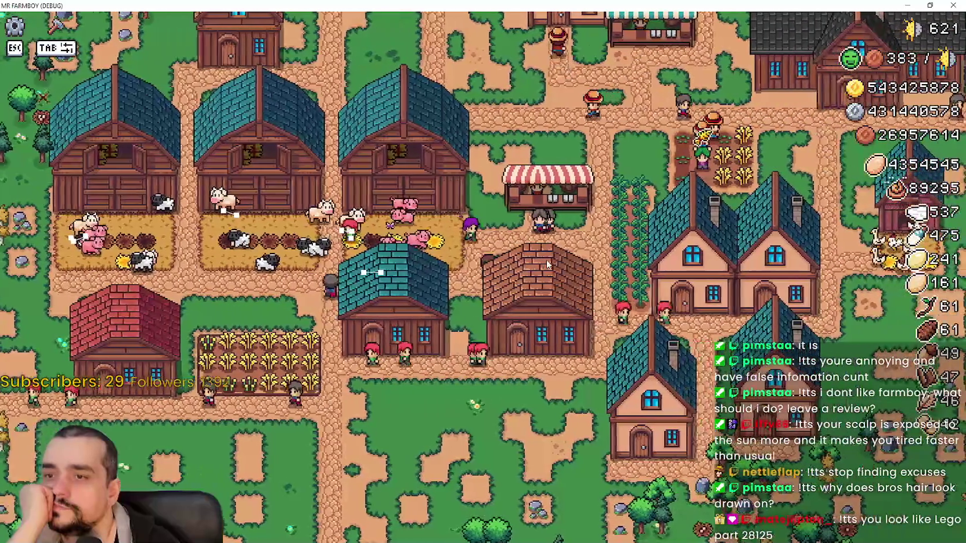
key("d")
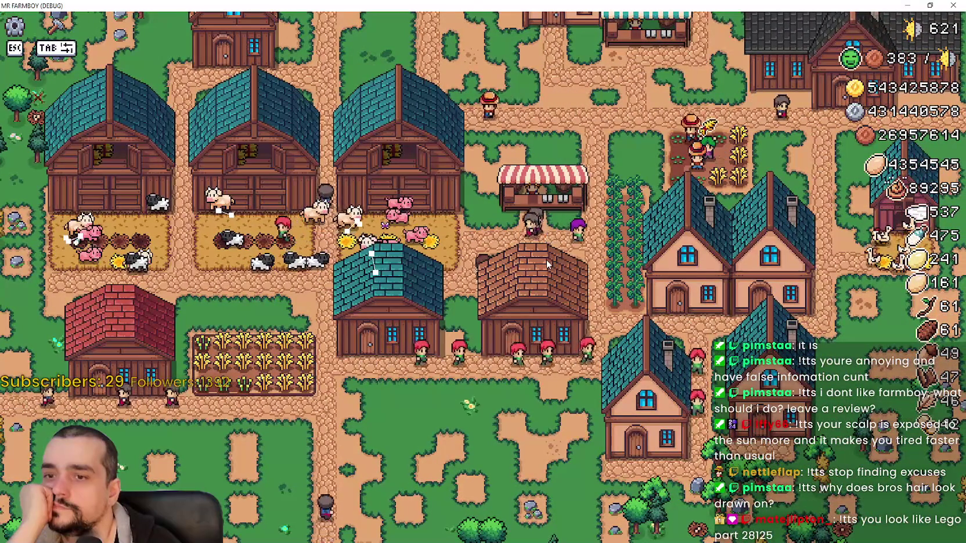
key("s")
key("d")
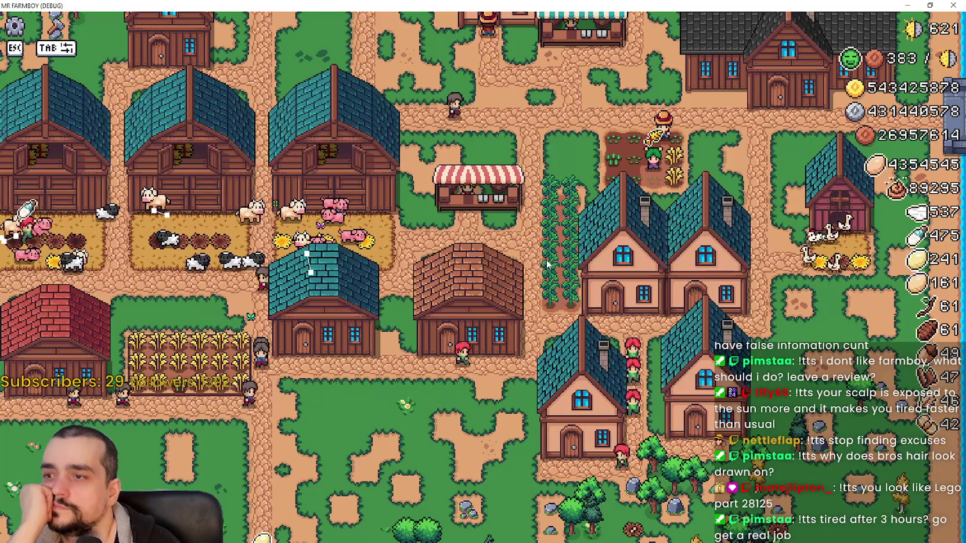
Walk the player left and right back and forth across the village.
key("a")
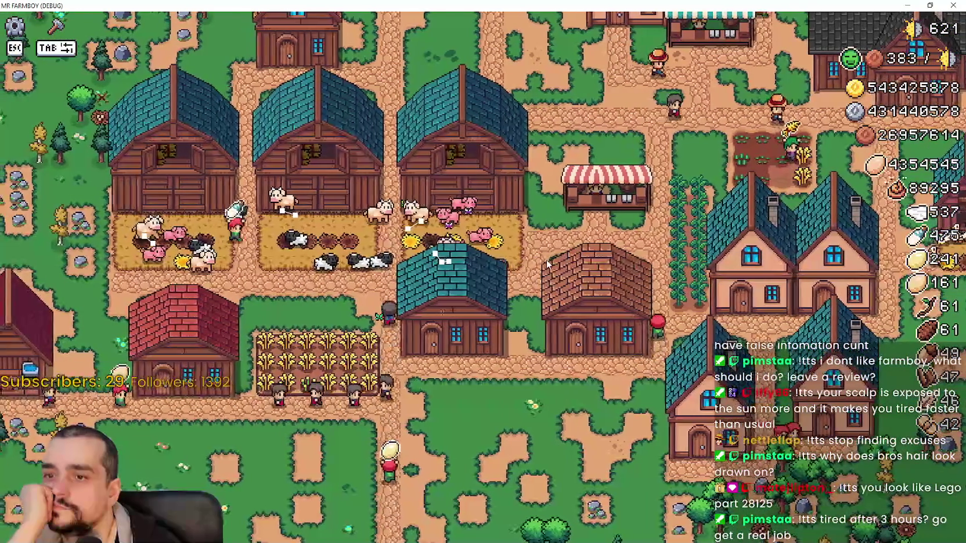
key("d")
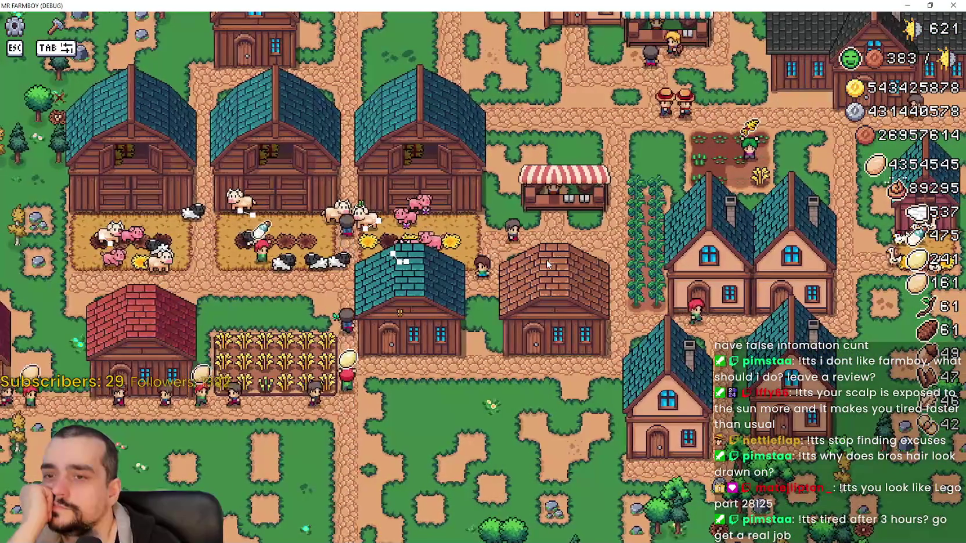
key("a")
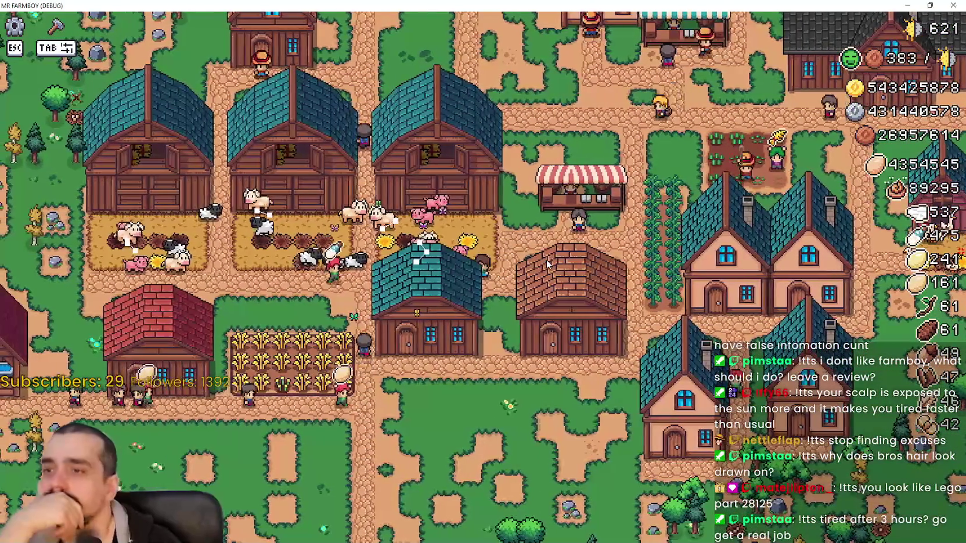
key("a")
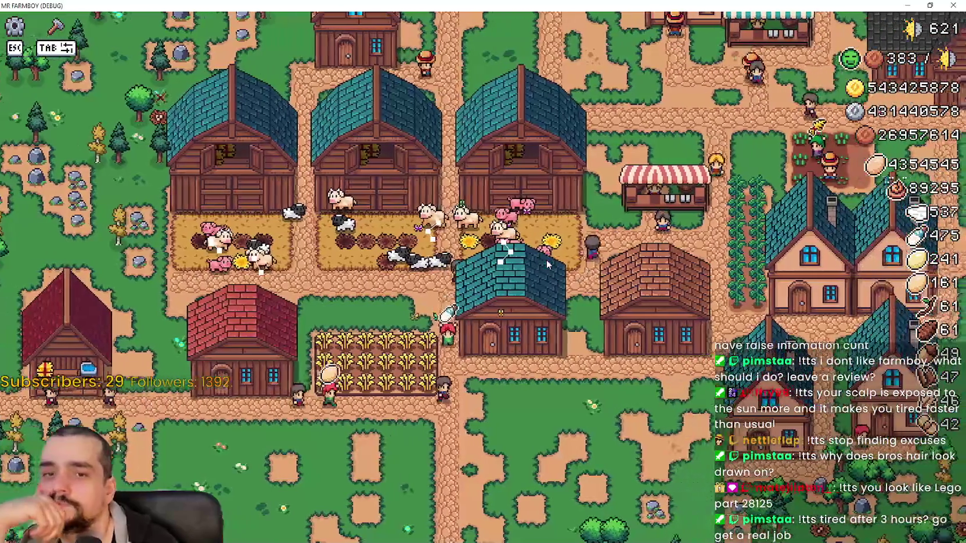
key("d")
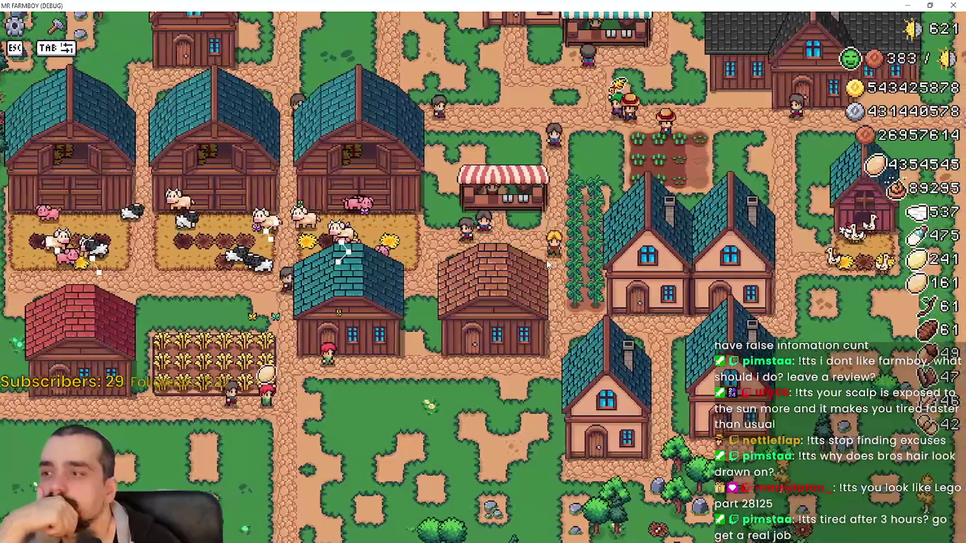
key("a")
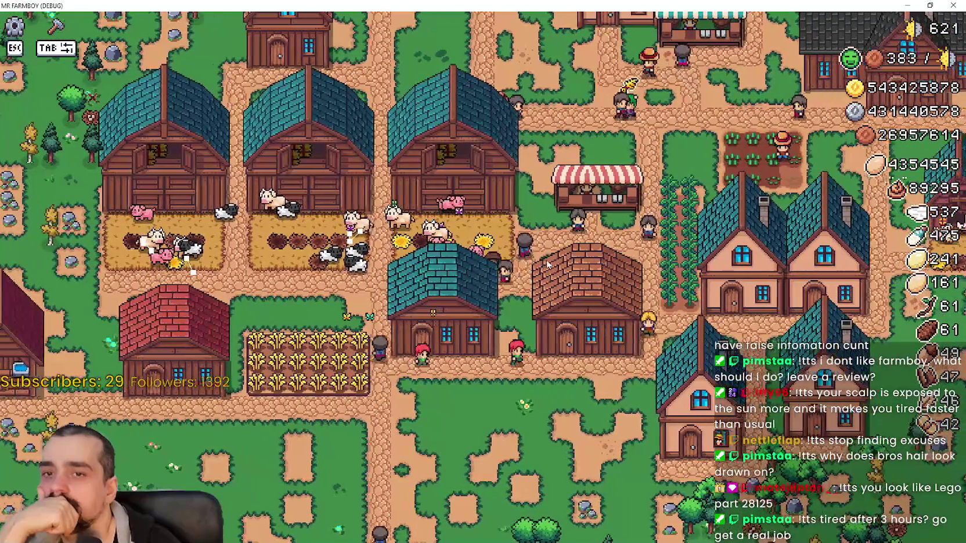
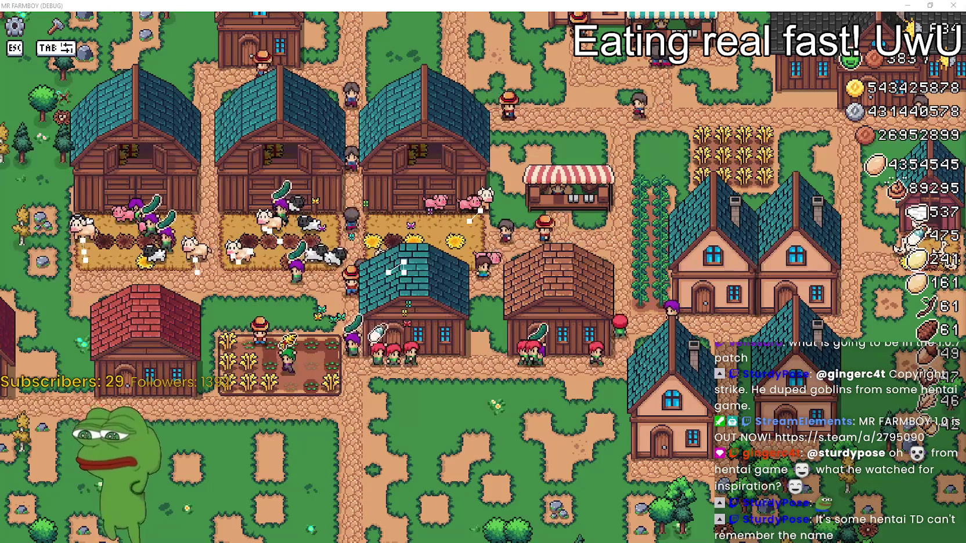
Bring up the Steam Events editor over the game for the v1.0.7 Public Beta notes.
key("alt+Tab")
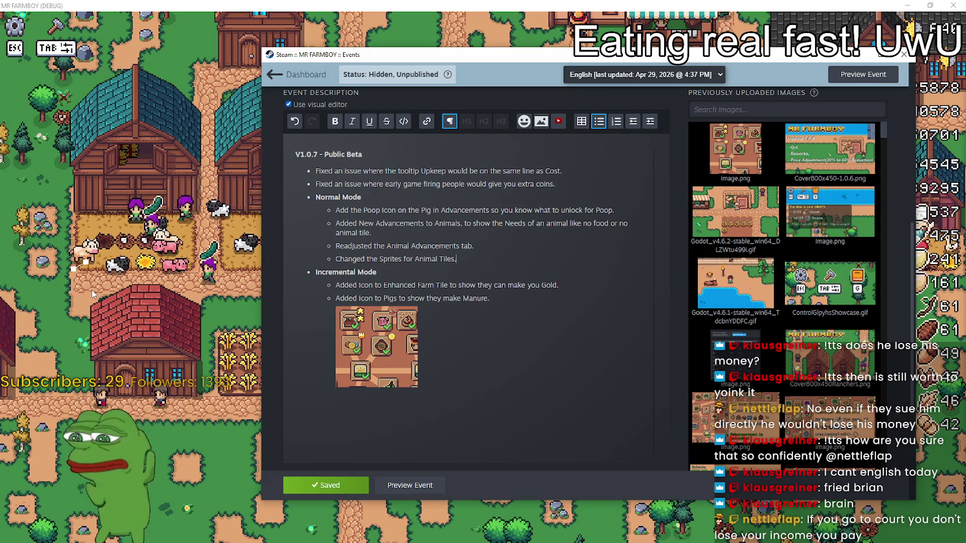
Back in the game, look through several barns' animal and food panels.
key("shift+Tab")
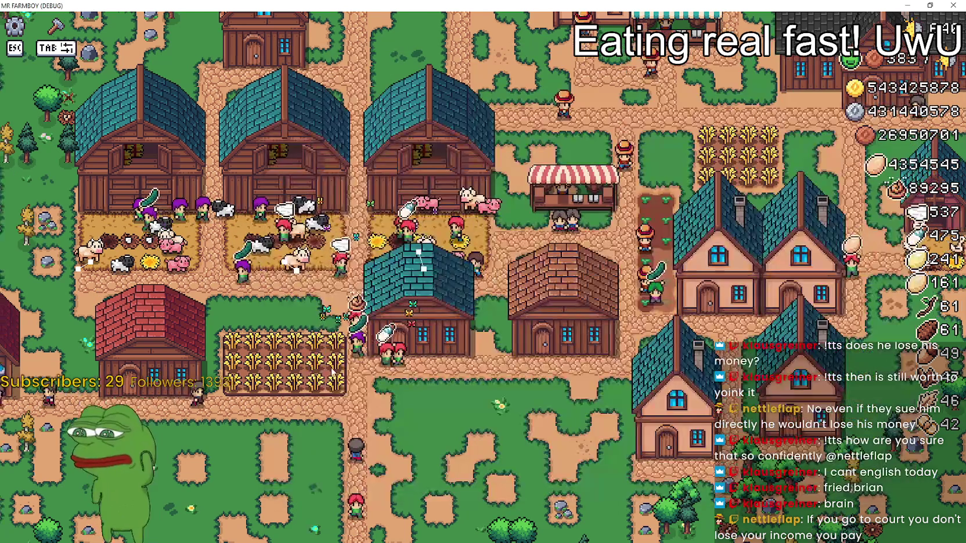
scroll(598, 306, "up", 5)
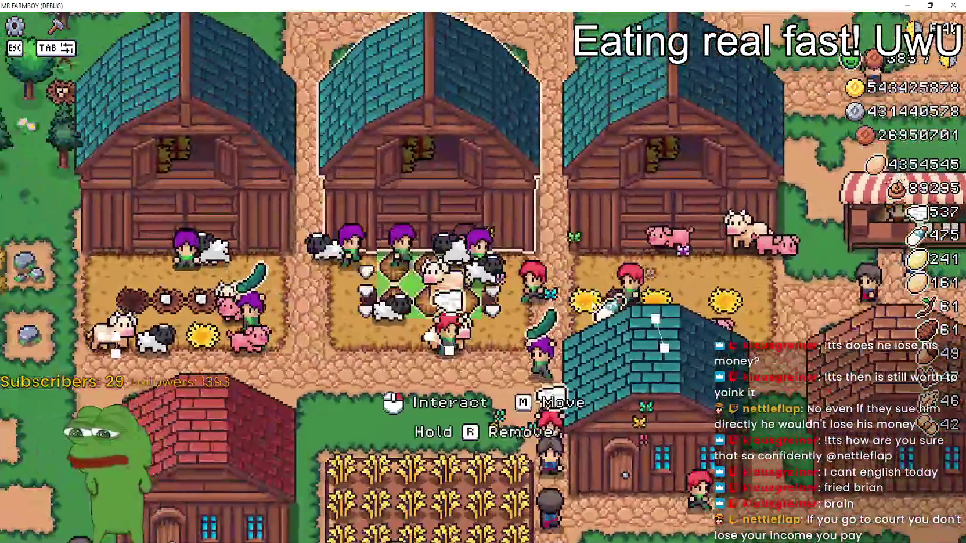
left_click(598, 292)
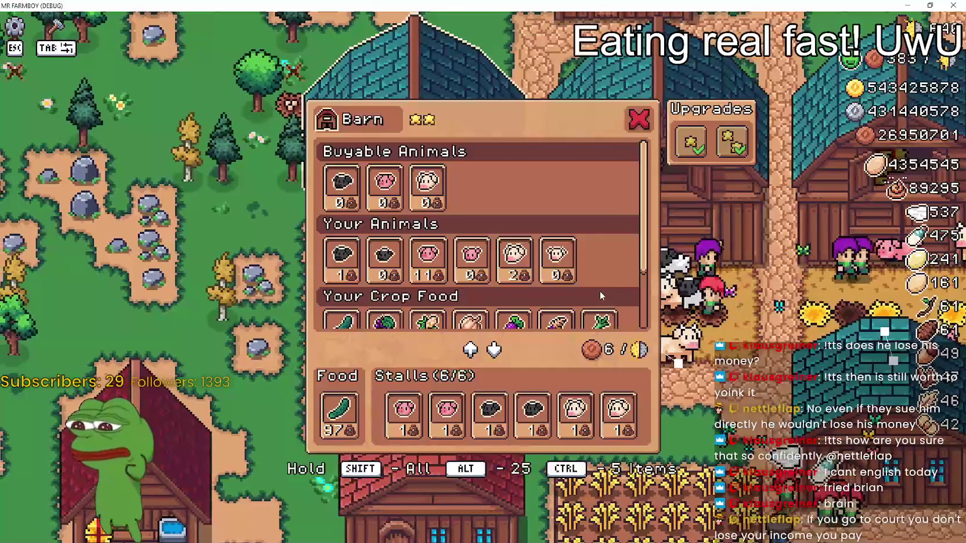
scroll(600, 290, "up", 3)
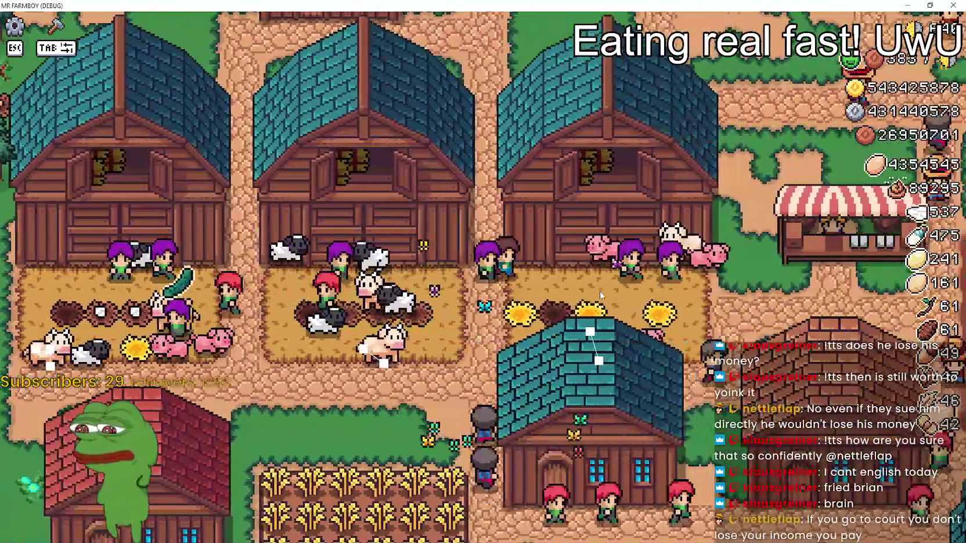
left_click(600, 290)
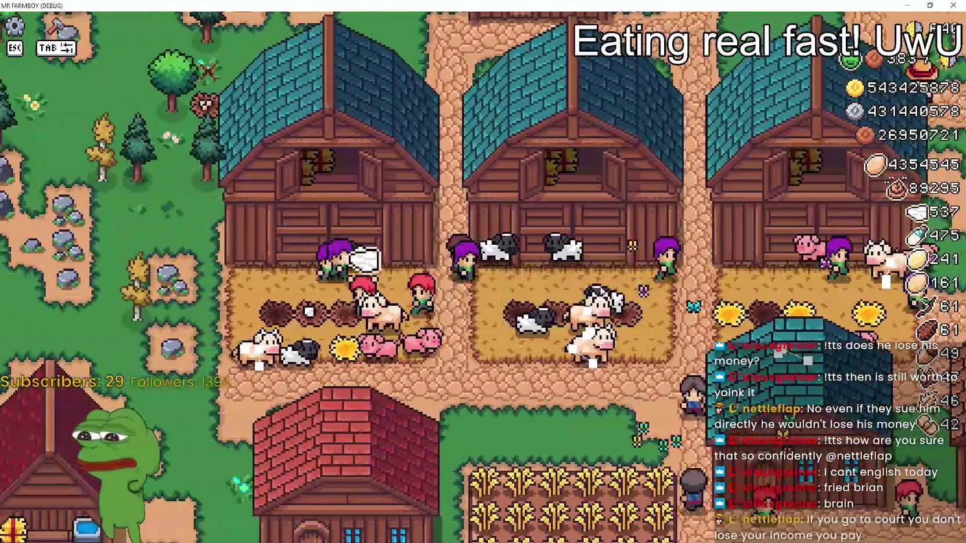
left_click(600, 286)
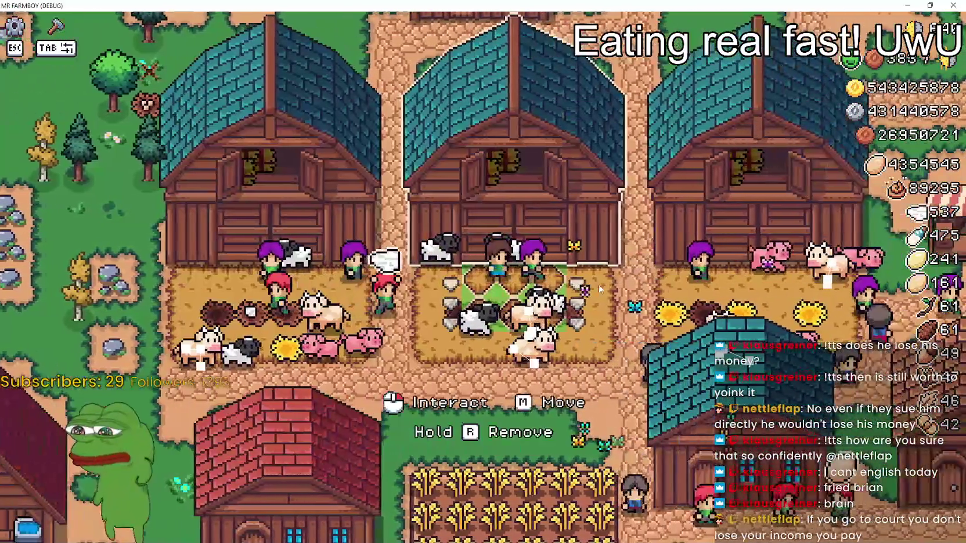
left_click(598, 283)
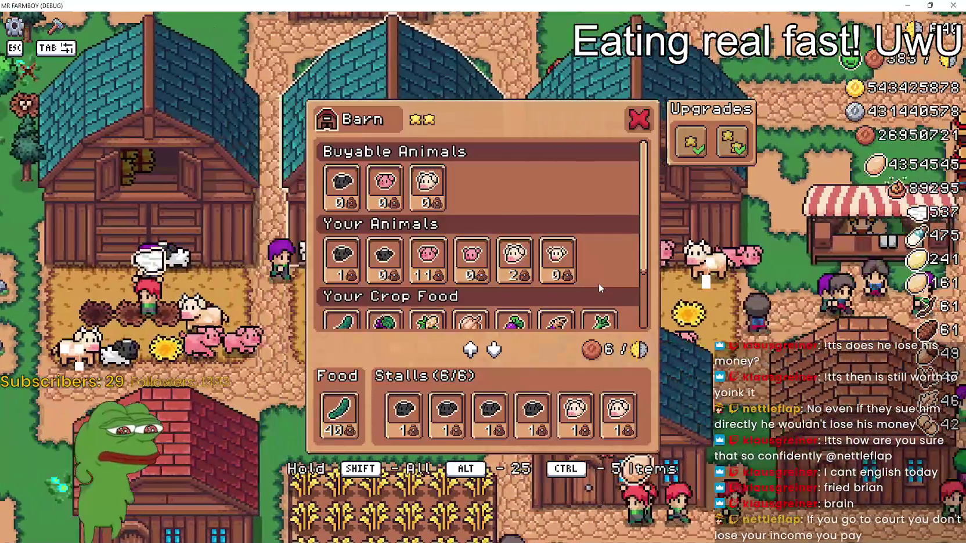
left_click(598, 283)
left_click(598, 284)
left_click(598, 283)
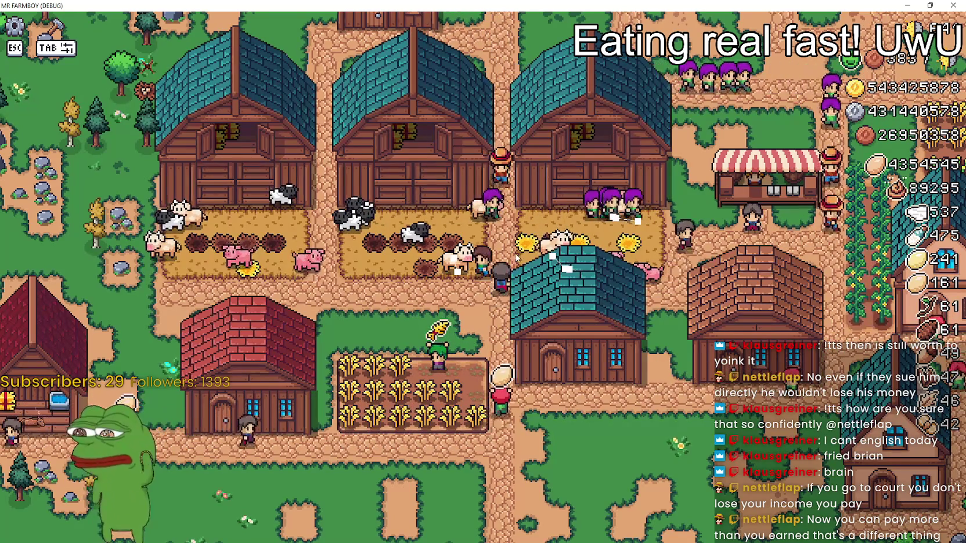
Check the stalls of the middle cow barn, the pig barn and another barn.
left_click(432, 245)
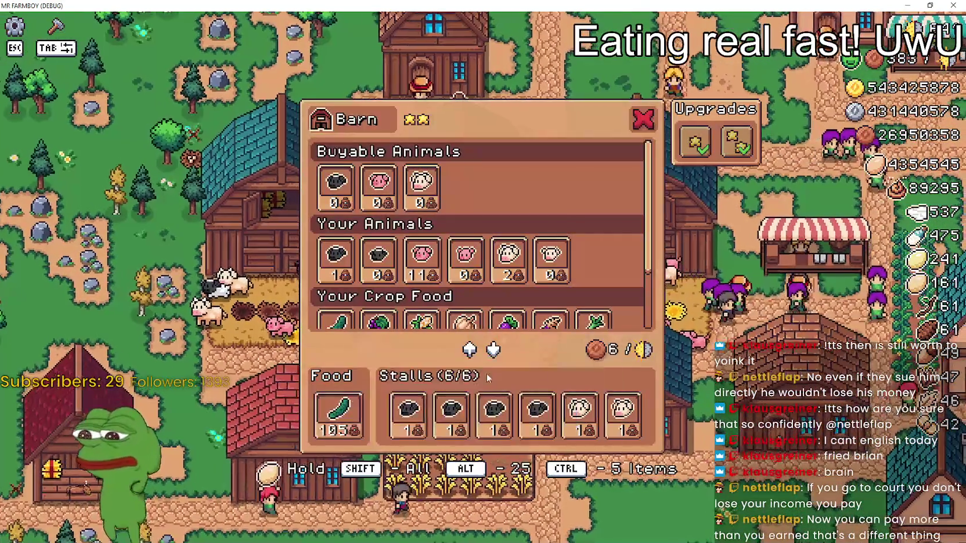
key("Escape")
left_click(622, 342)
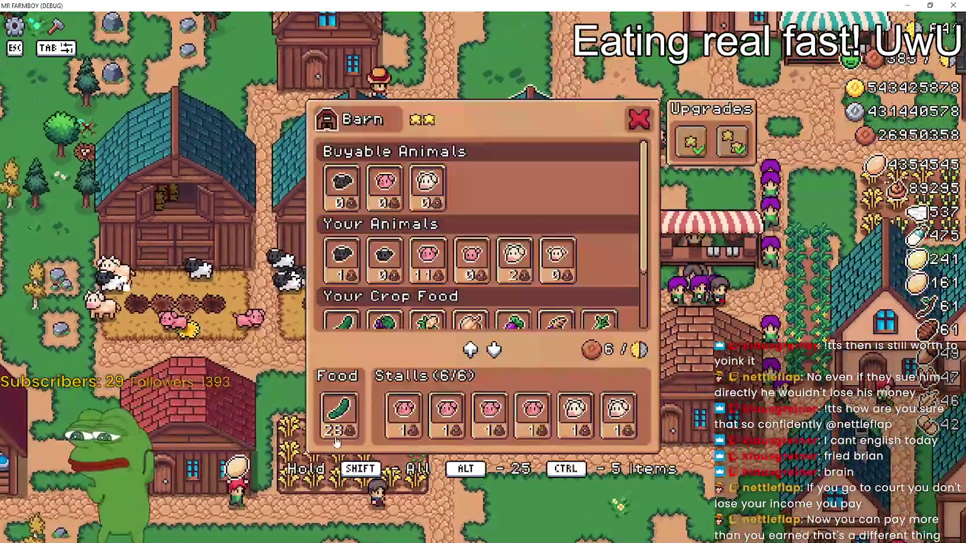
key("Escape")
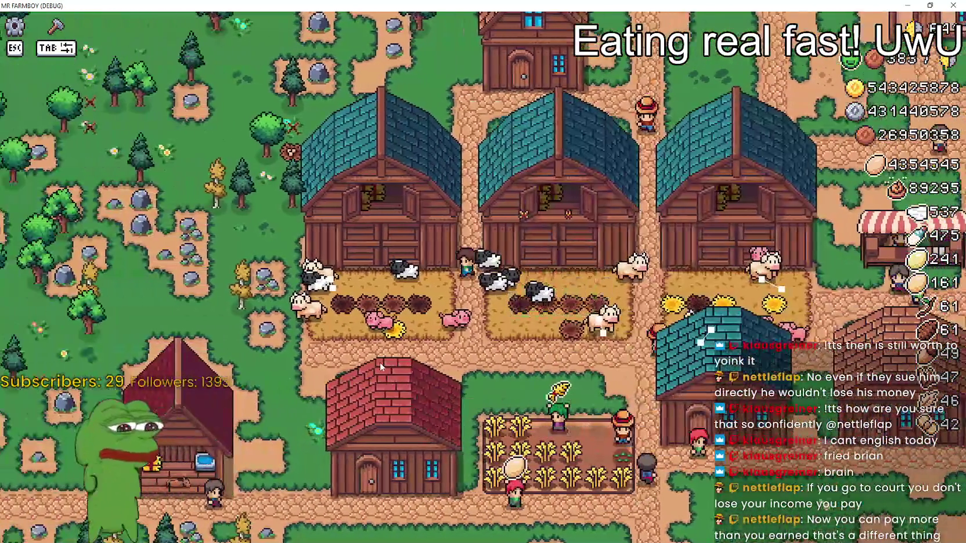
left_click(380, 363)
key("Escape")
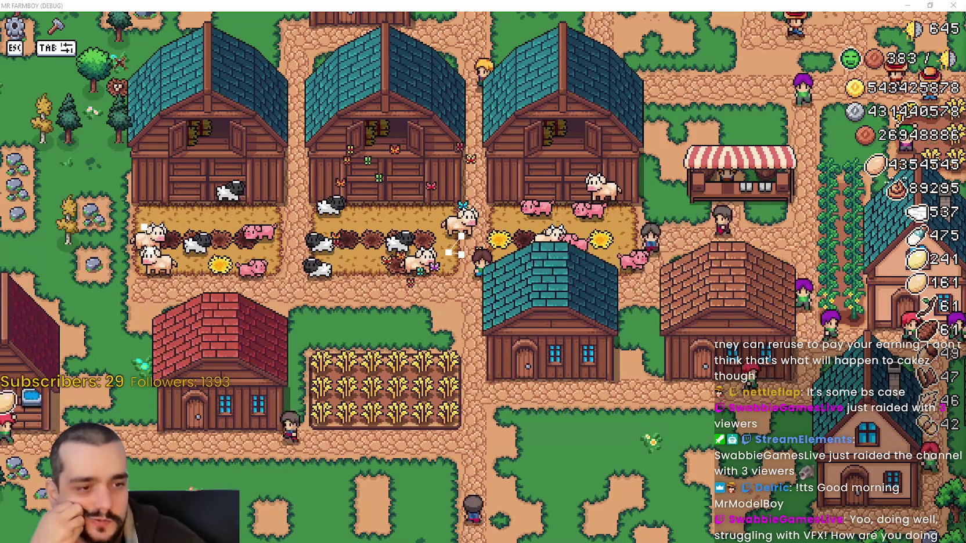
Bring the Steam Events editor back up and move its window up and left.
key("alt+Tab")
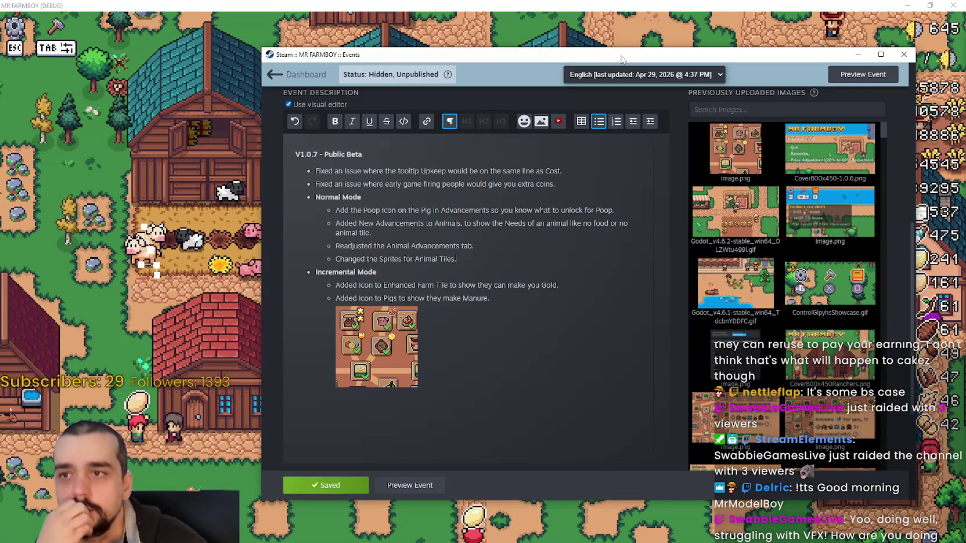
left_click_drag(621, 59, 521, 34)
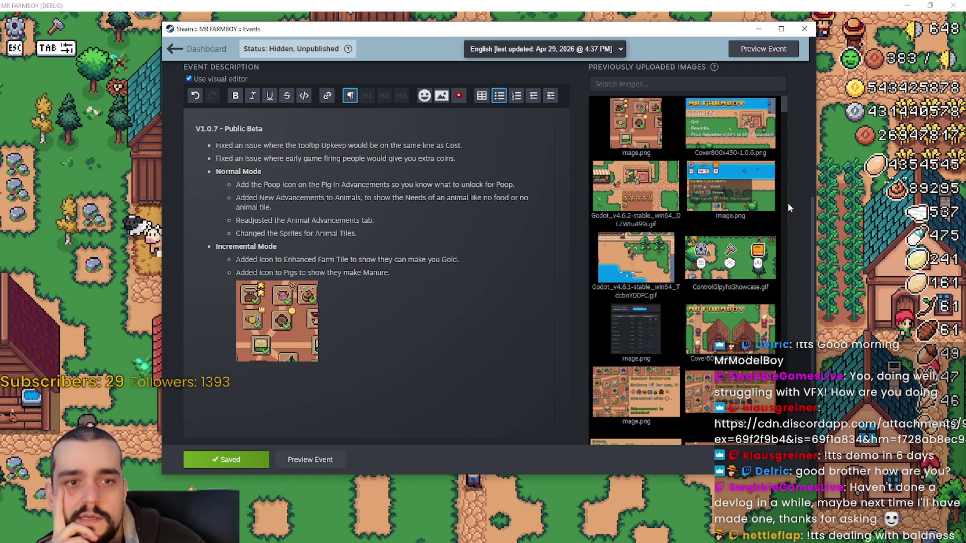
Leave the event editor, pan across the farm and pause to the game menu.
left_click(108, 218)
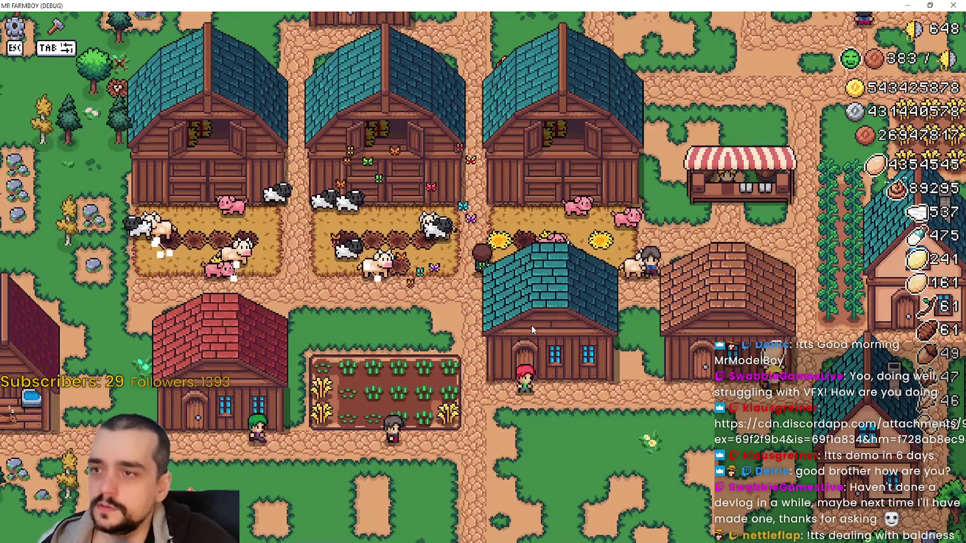
key("w+d")
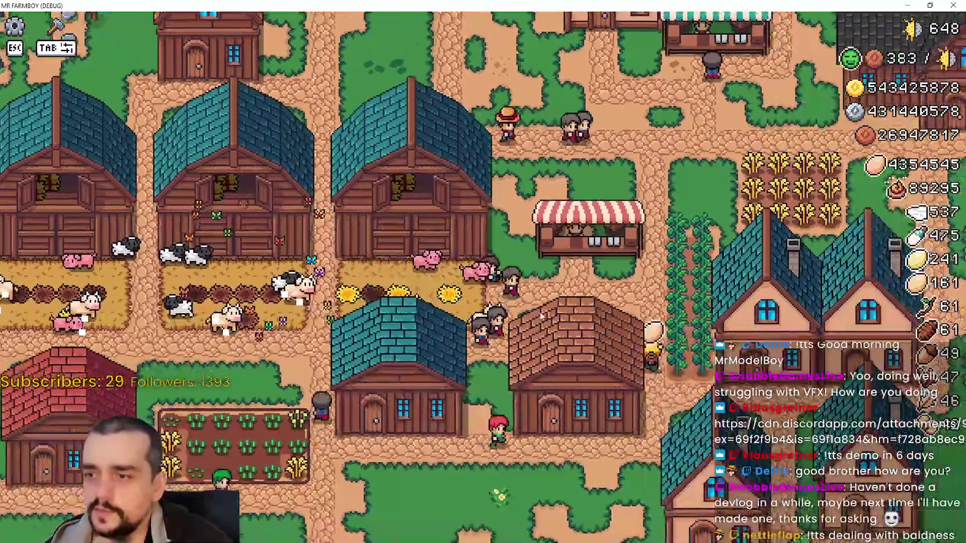
key("Escape")
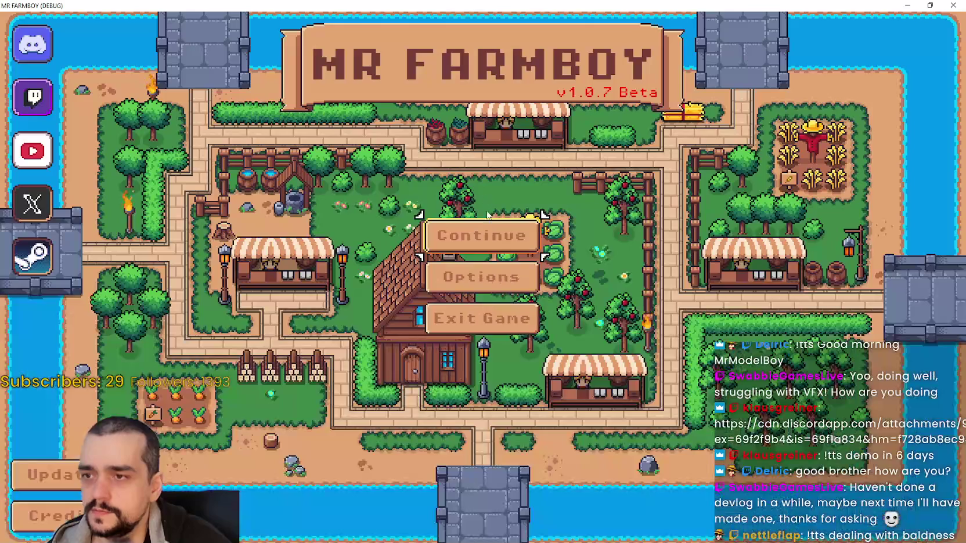
Load Save 7 (Normal) from the Select Save Game list.
left_click(482, 235)
scroll(499, 281, "down", 4)
scroll(499, 281, "down", 2)
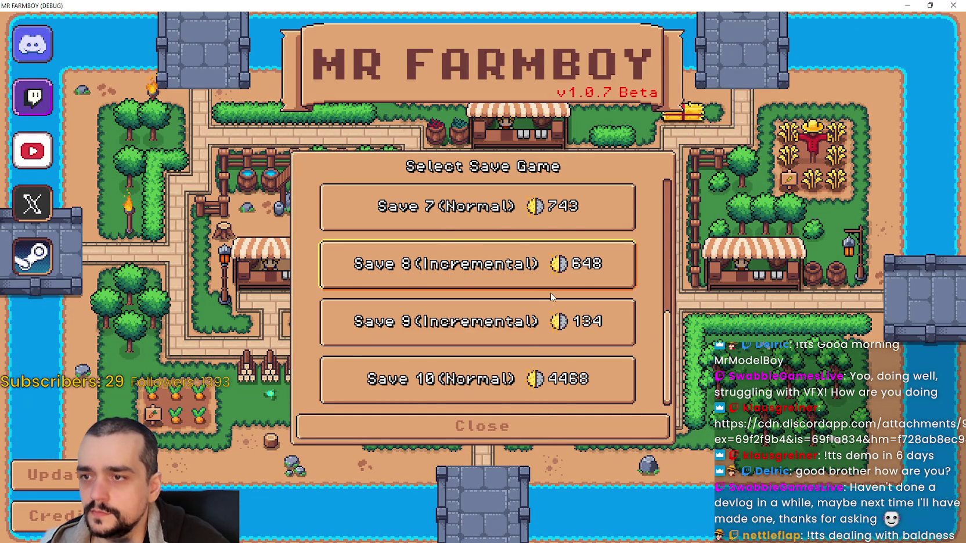
scroll(550, 296, "up", 1)
left_click(492, 238)
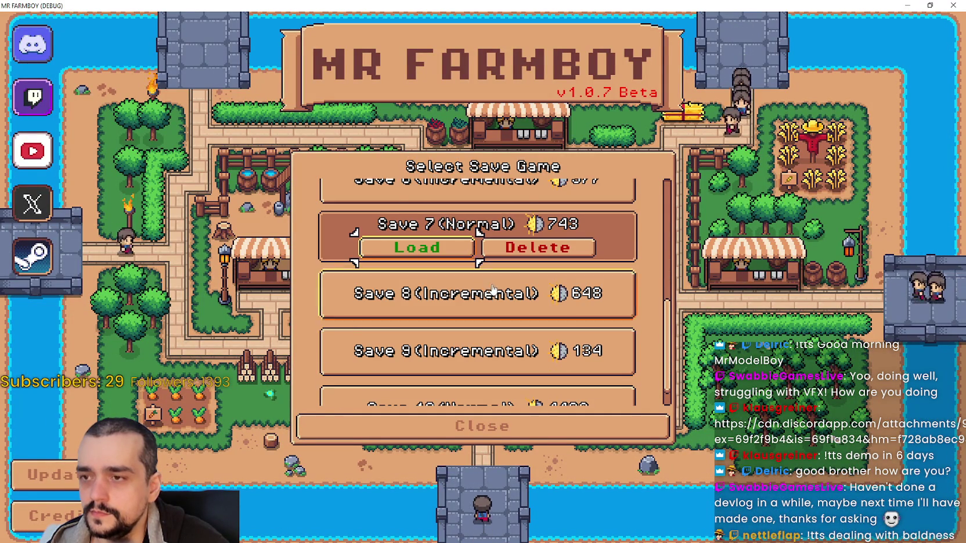
scroll(492, 290, "up", 2)
left_click(448, 362)
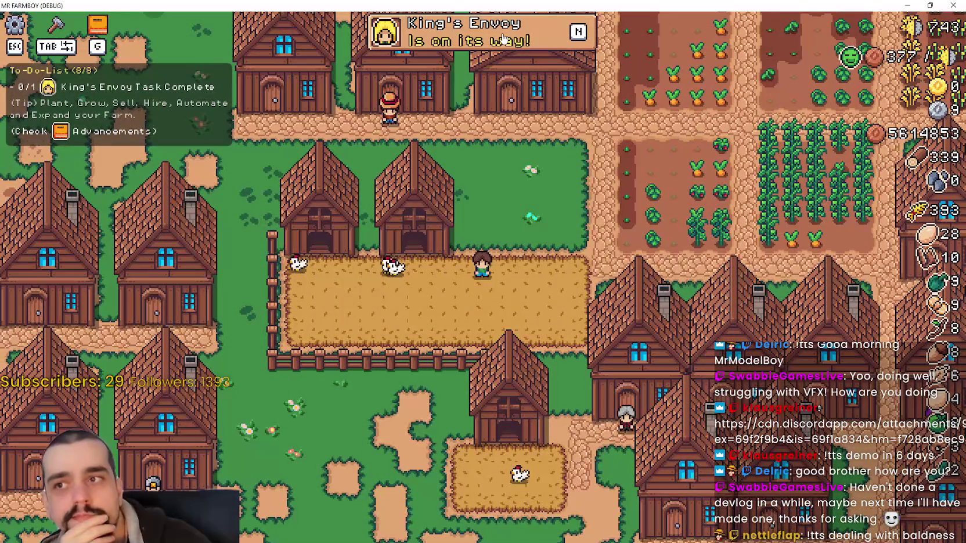
Open Advancements with G on its crops, land and trees unlock page.
key("g")
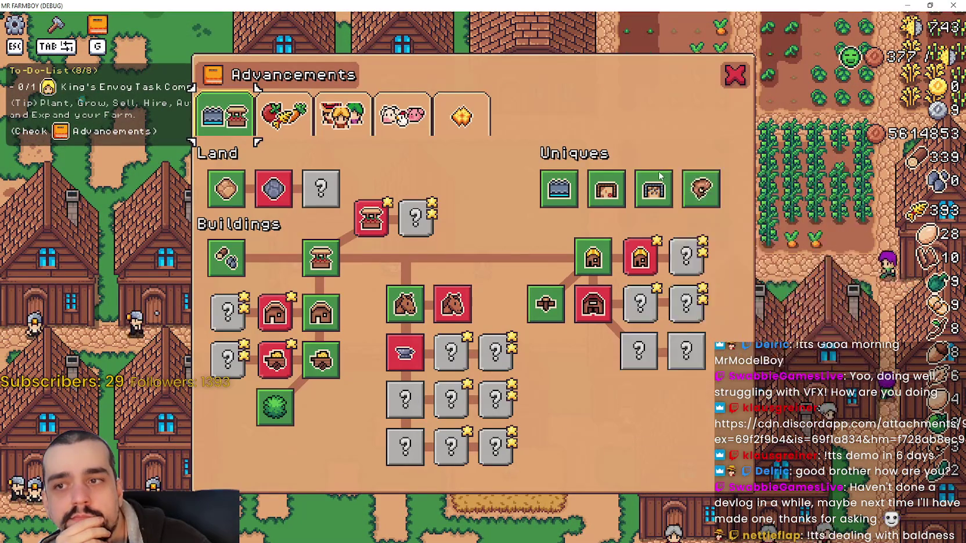
left_click(284, 115)
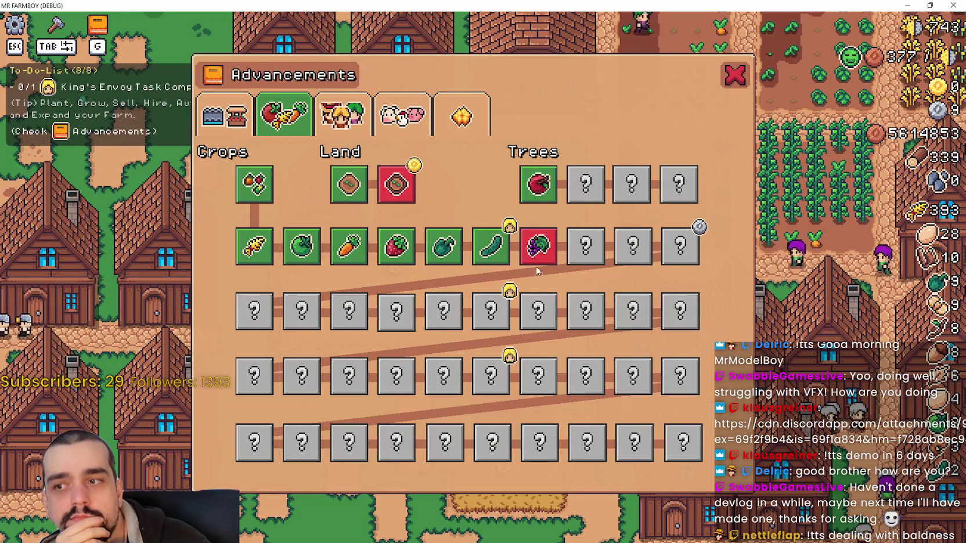
mouse_move(540, 251)
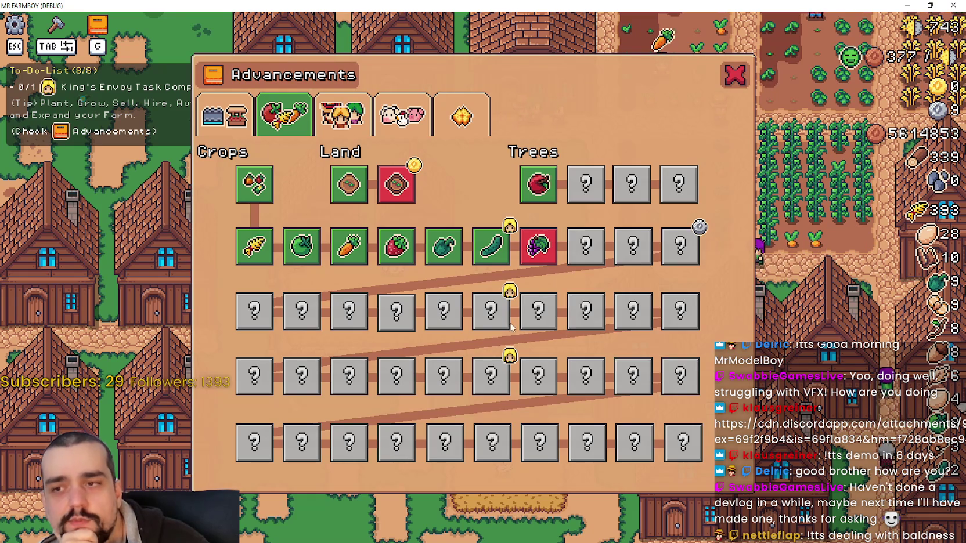